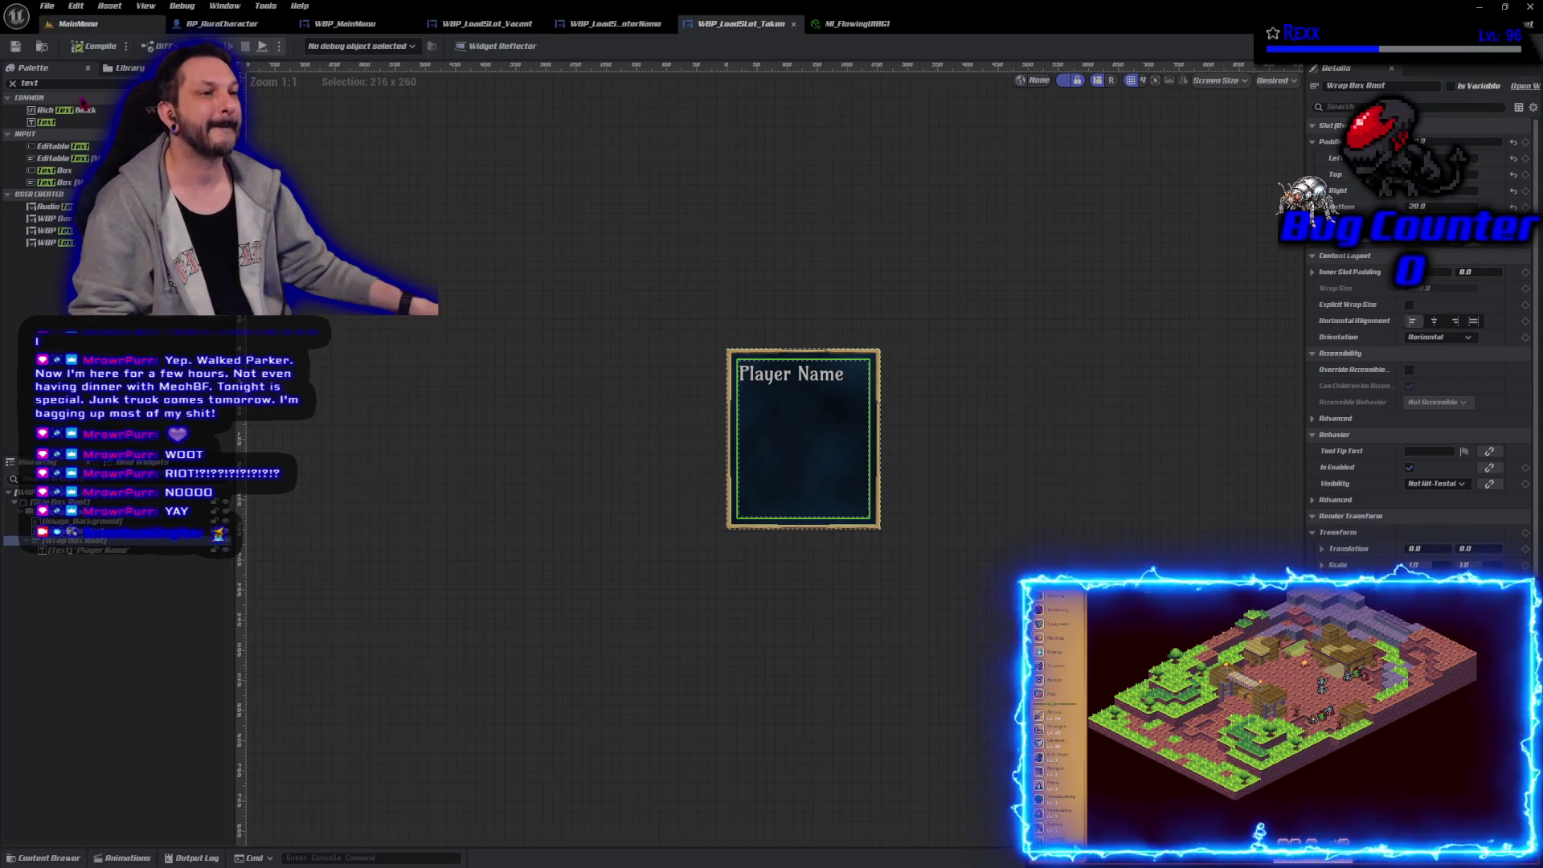
Step: Filter the Palette for 'spacer', drag a Spacer beneath the Player Name text, and select it
left_click(29, 83)
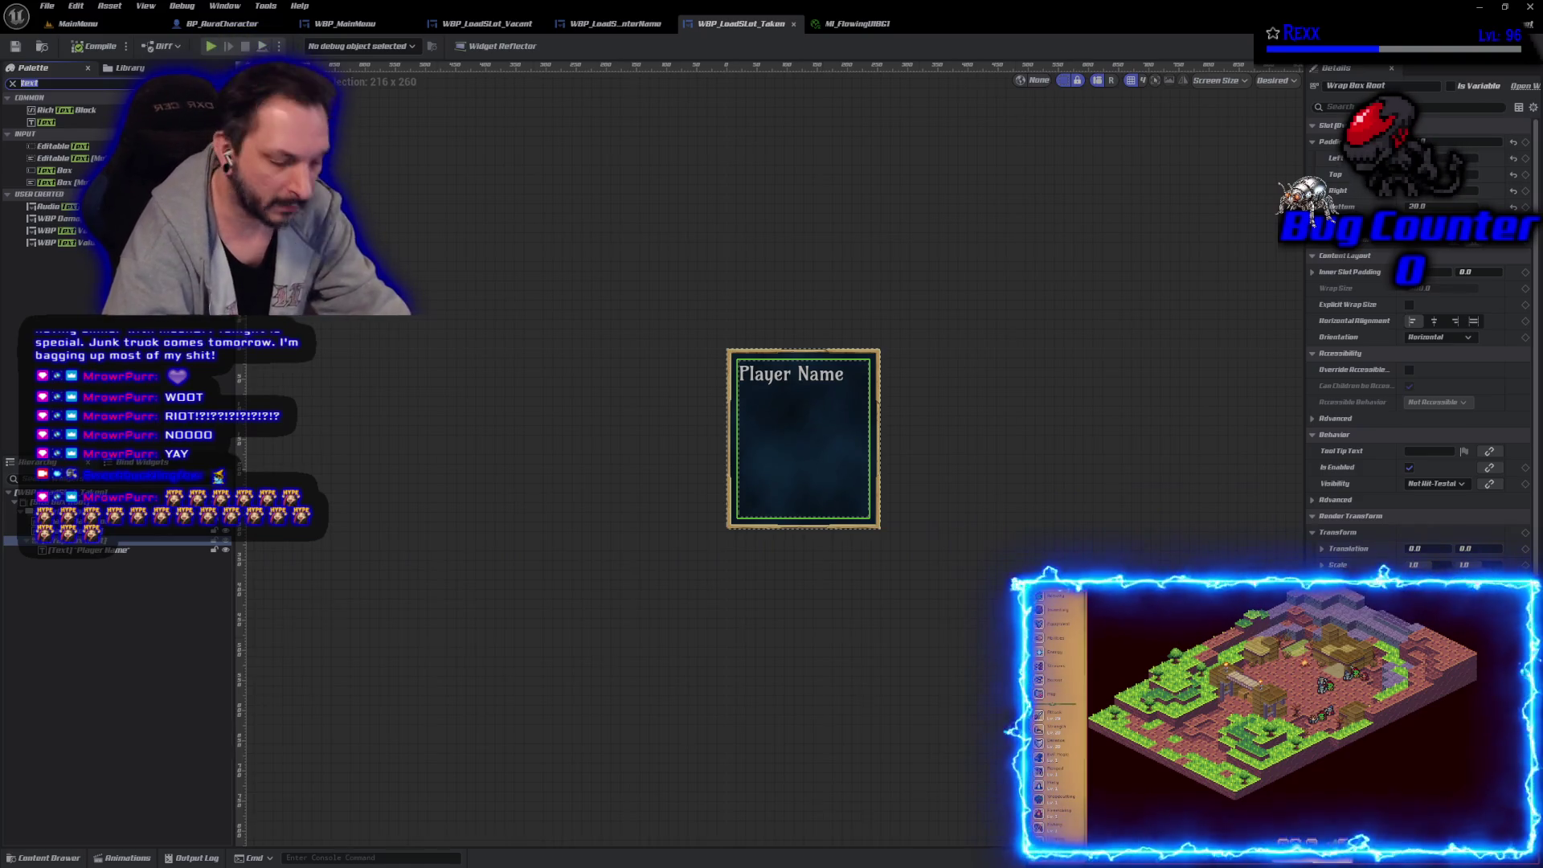
type("w")
key("BackSpace")
key("BackSpace")
type("spacer")
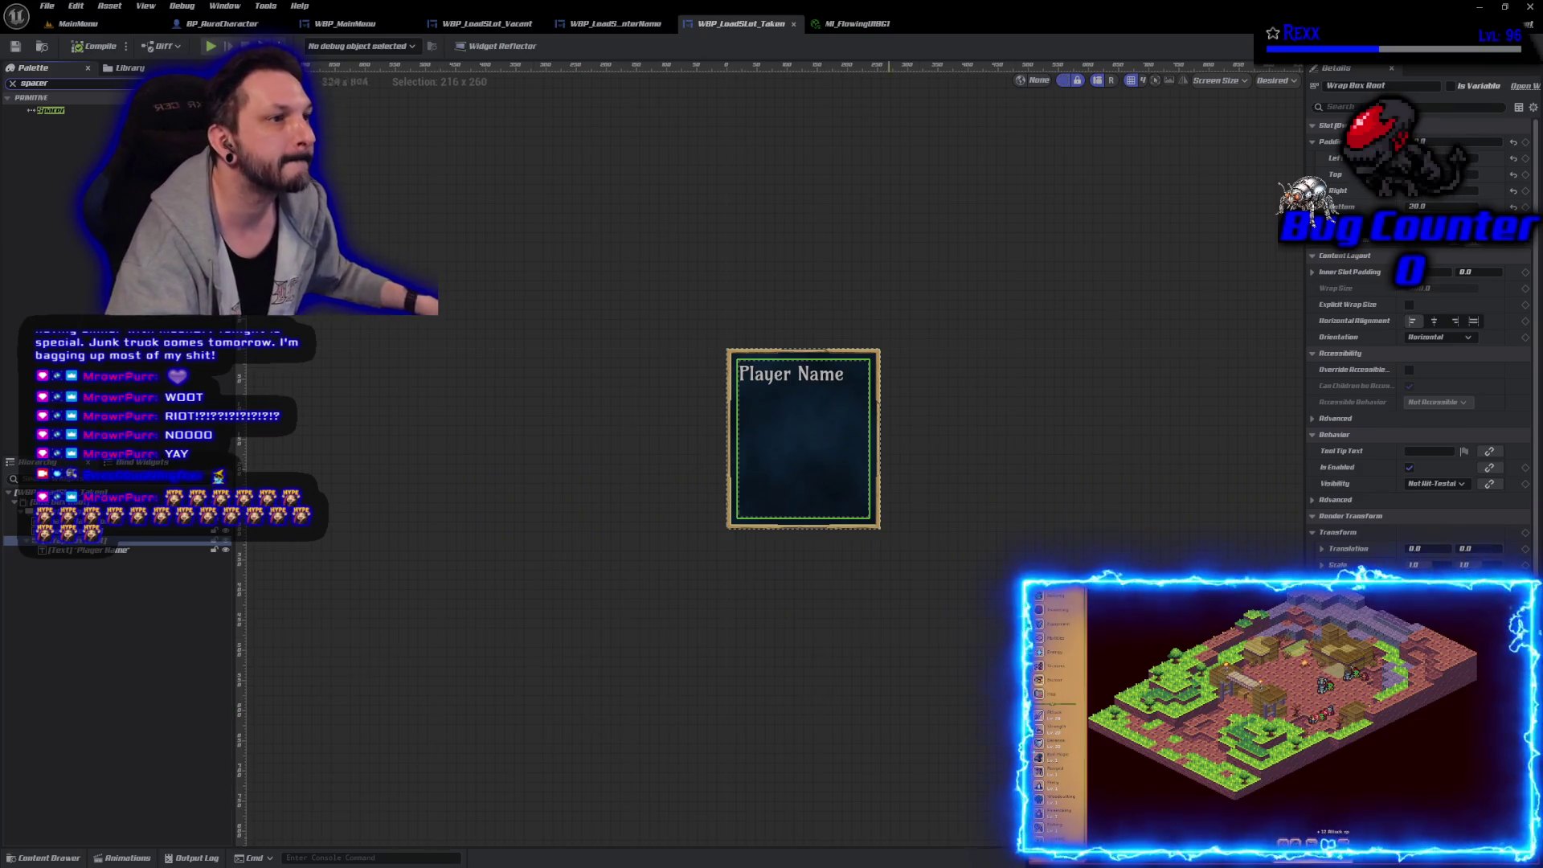
left_click(89, 113)
mouse_move(90, 119)
left_mouse_down()
mouse_move(58, 648)
mouse_move(72, 555)
left_mouse_up()
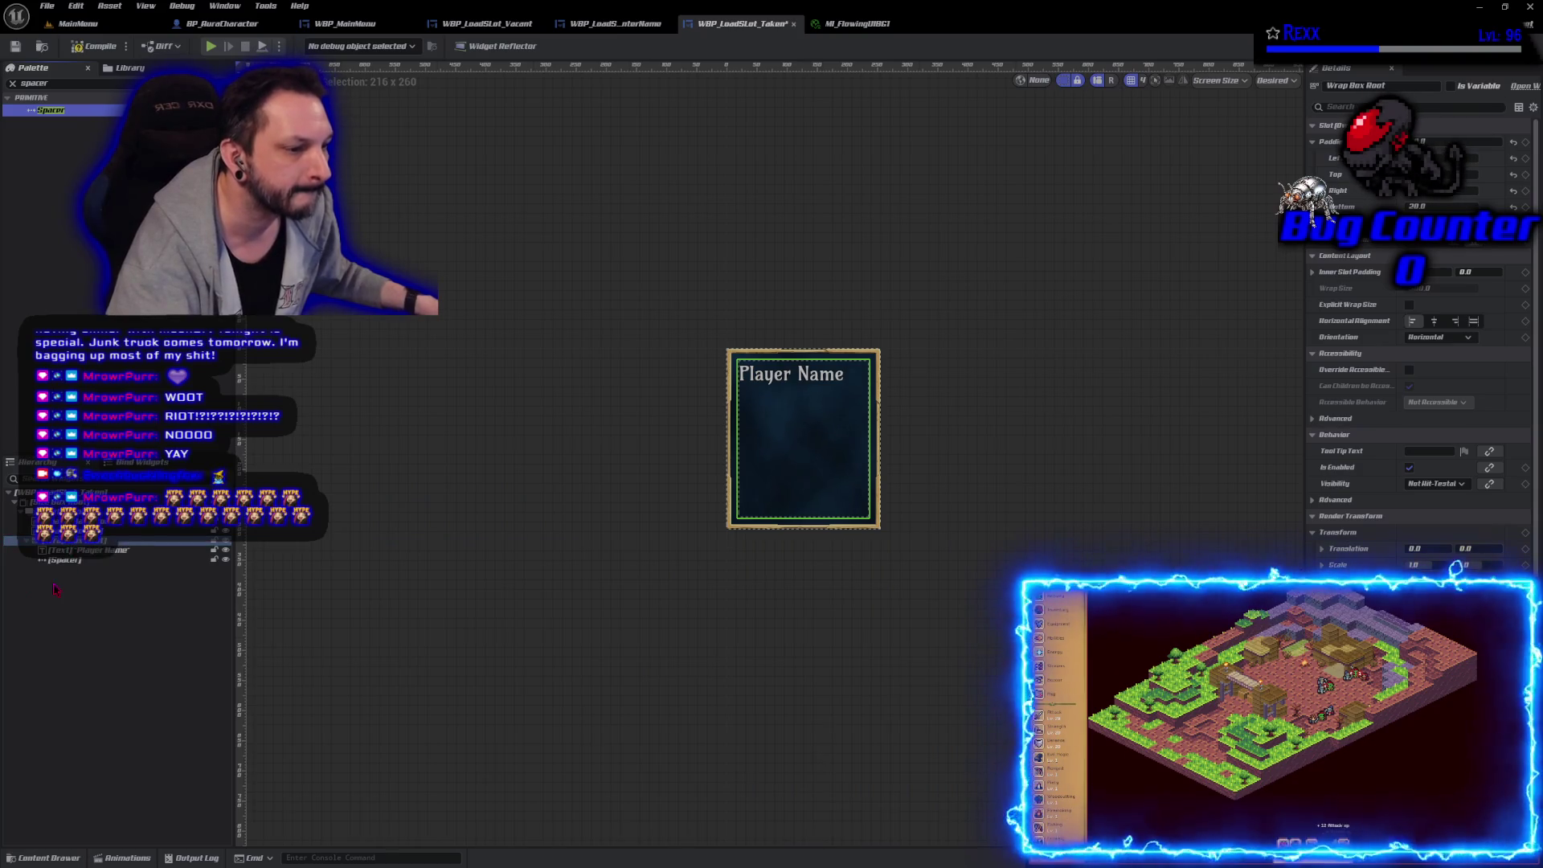
left_click(64, 566)
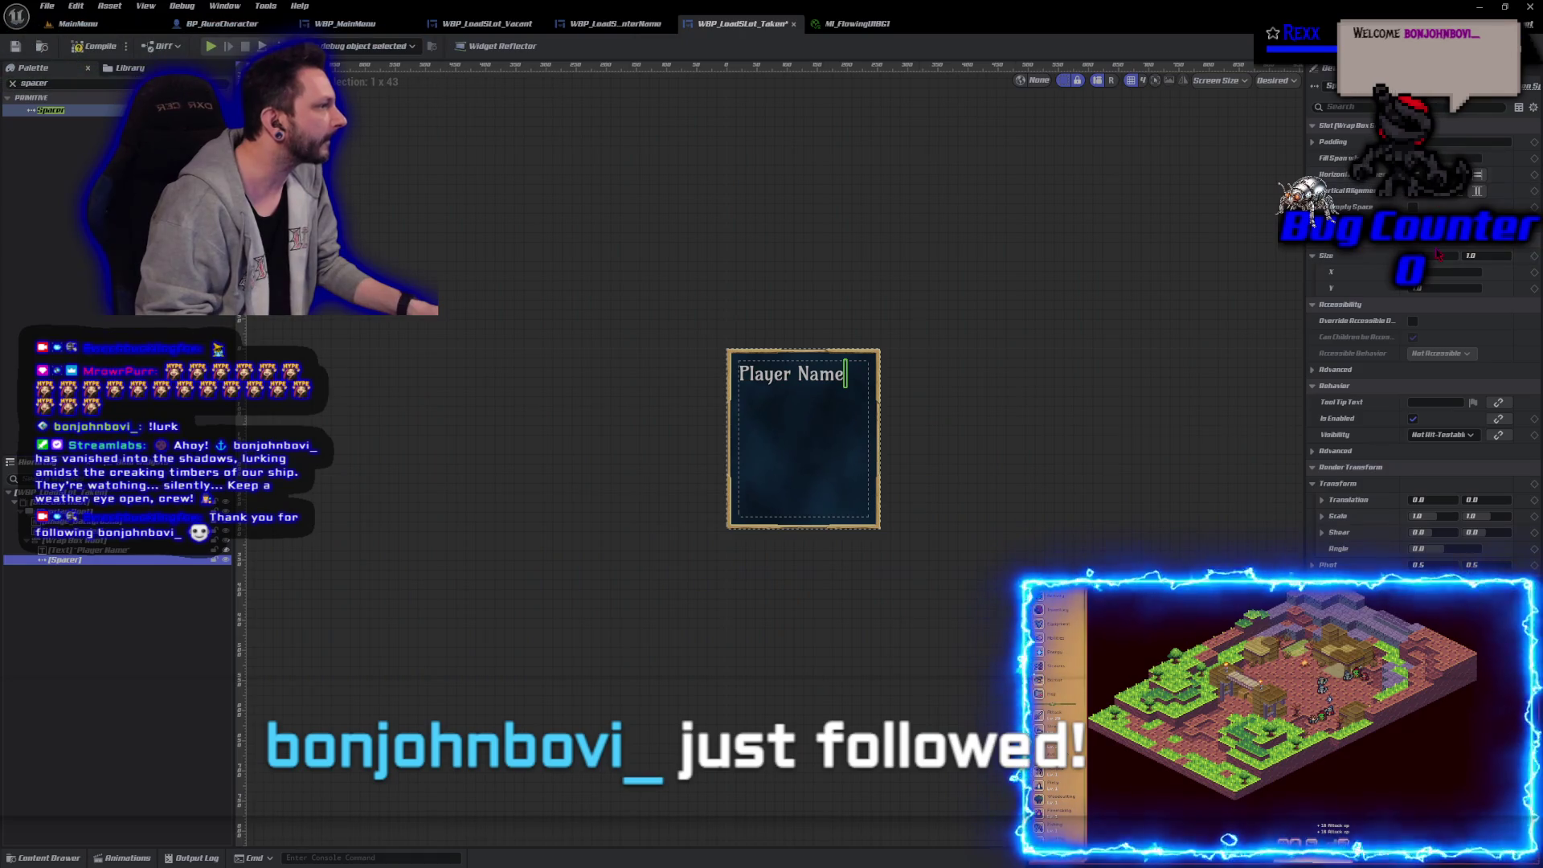
Step: Size the spacer to 210 wide by 25 tall, compile the widget, and switch to Microscape
type("220")
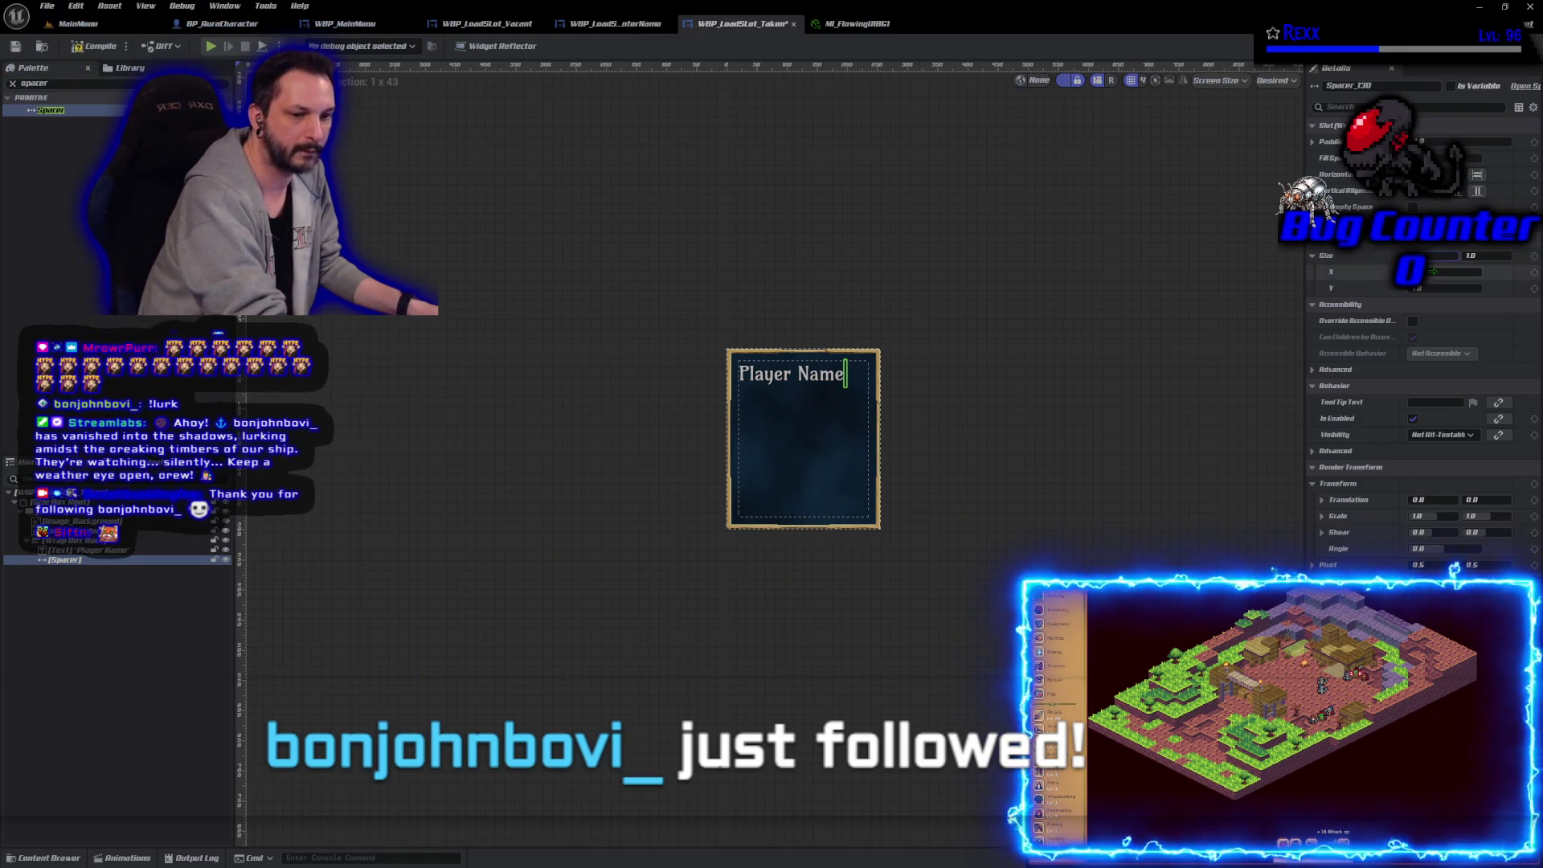
key("Return")
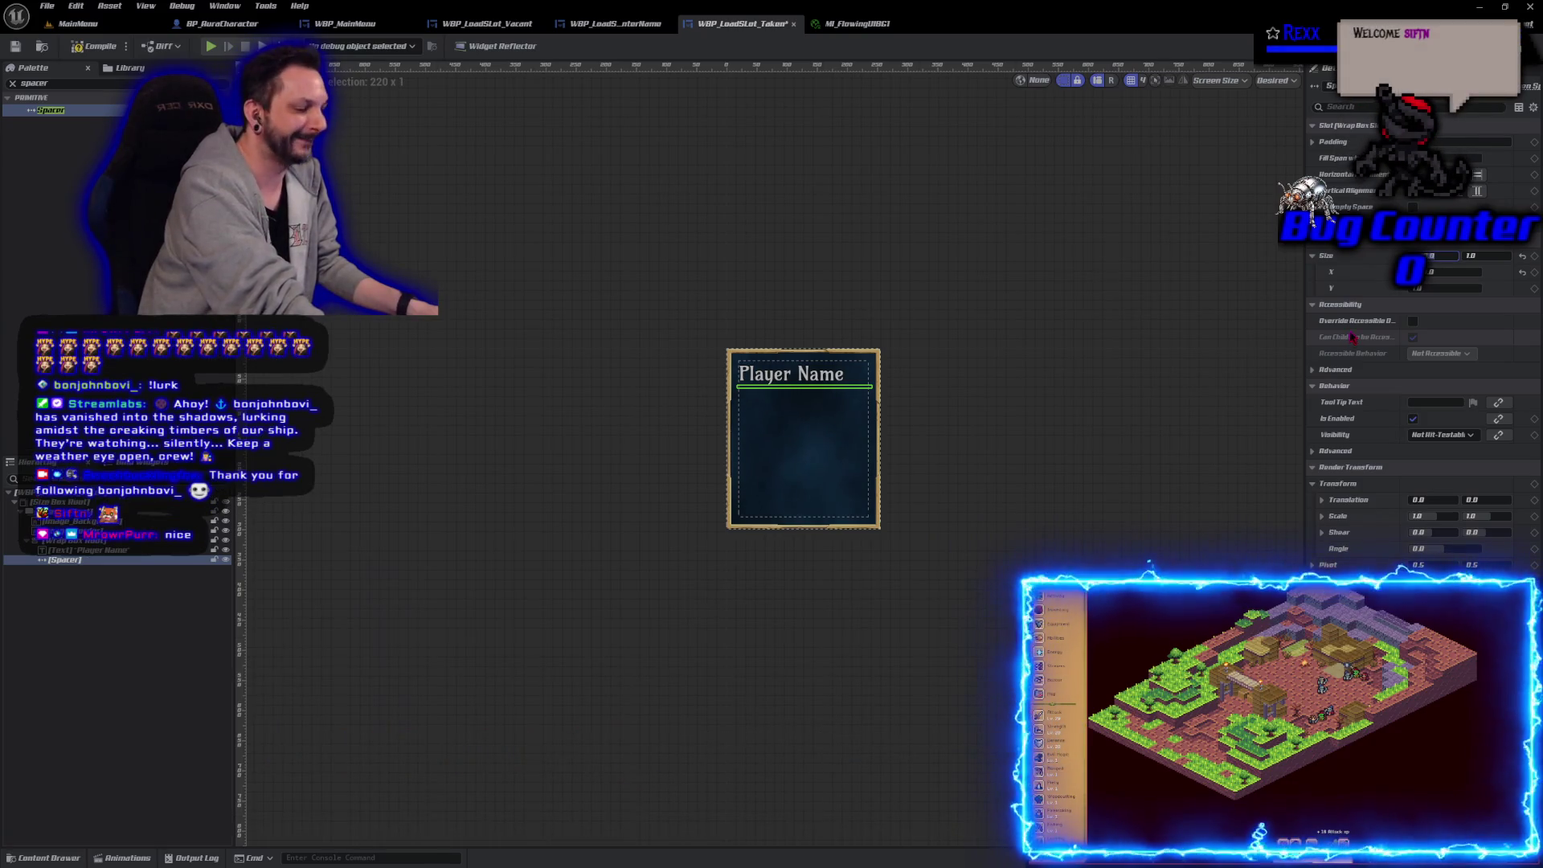
type("210")
key("Return")
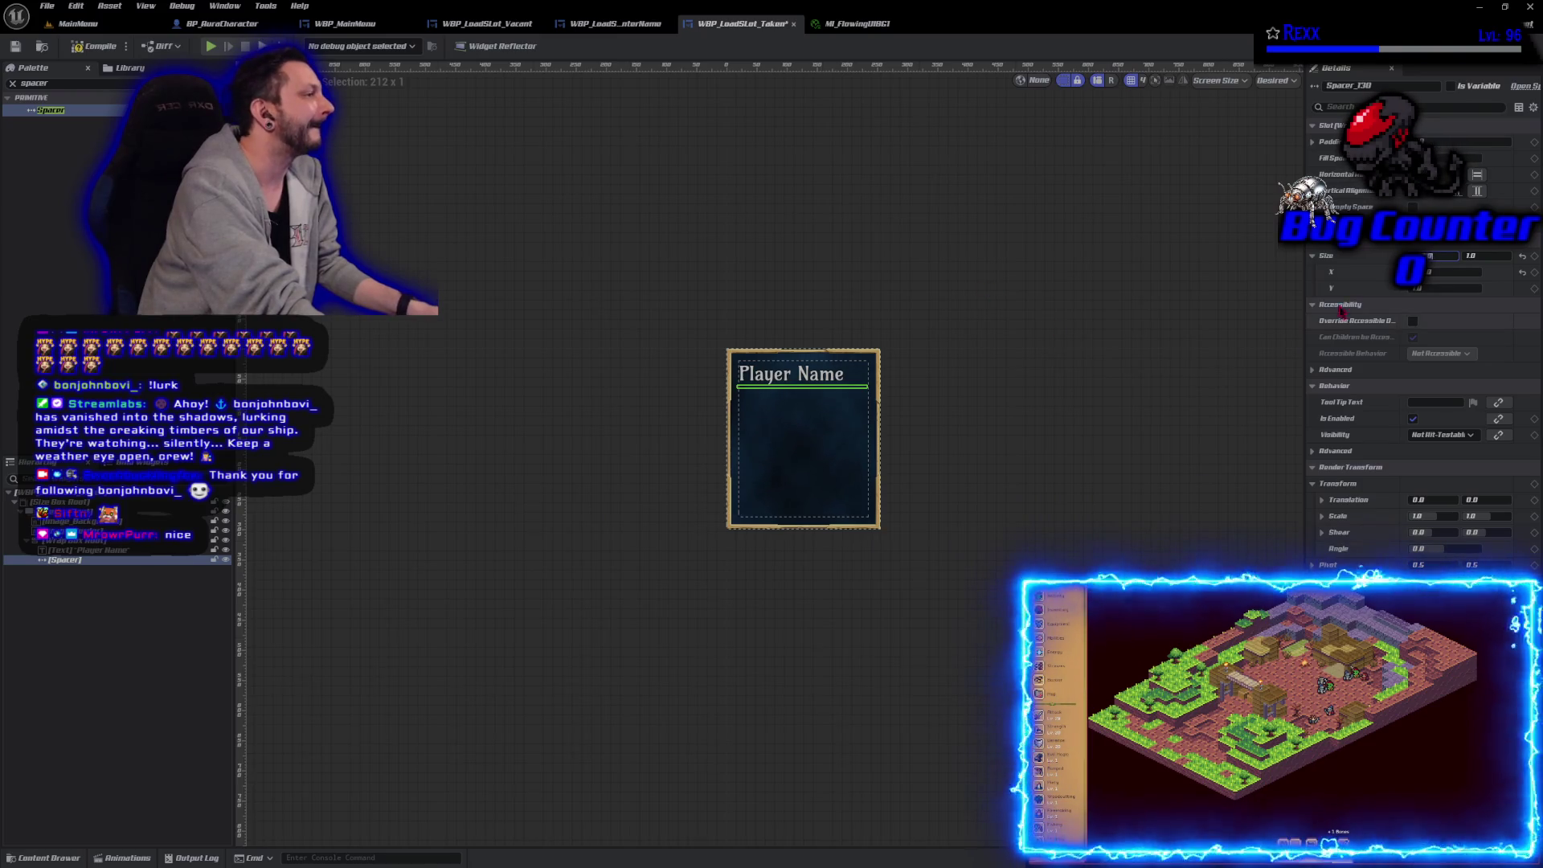
left_click(1479, 256)
type("25")
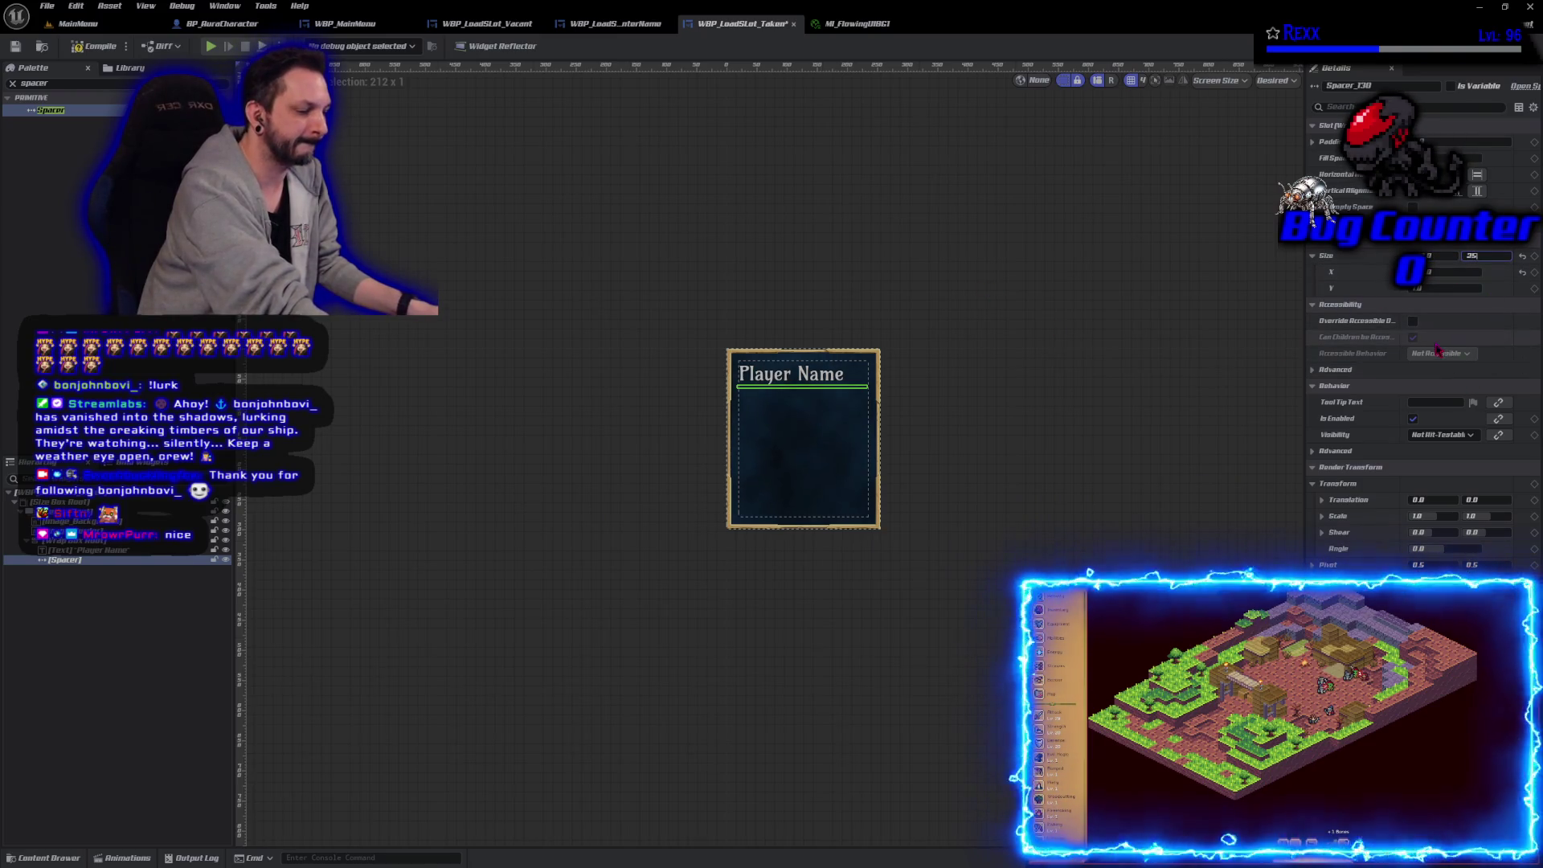
key("Return")
left_click(120, 47)
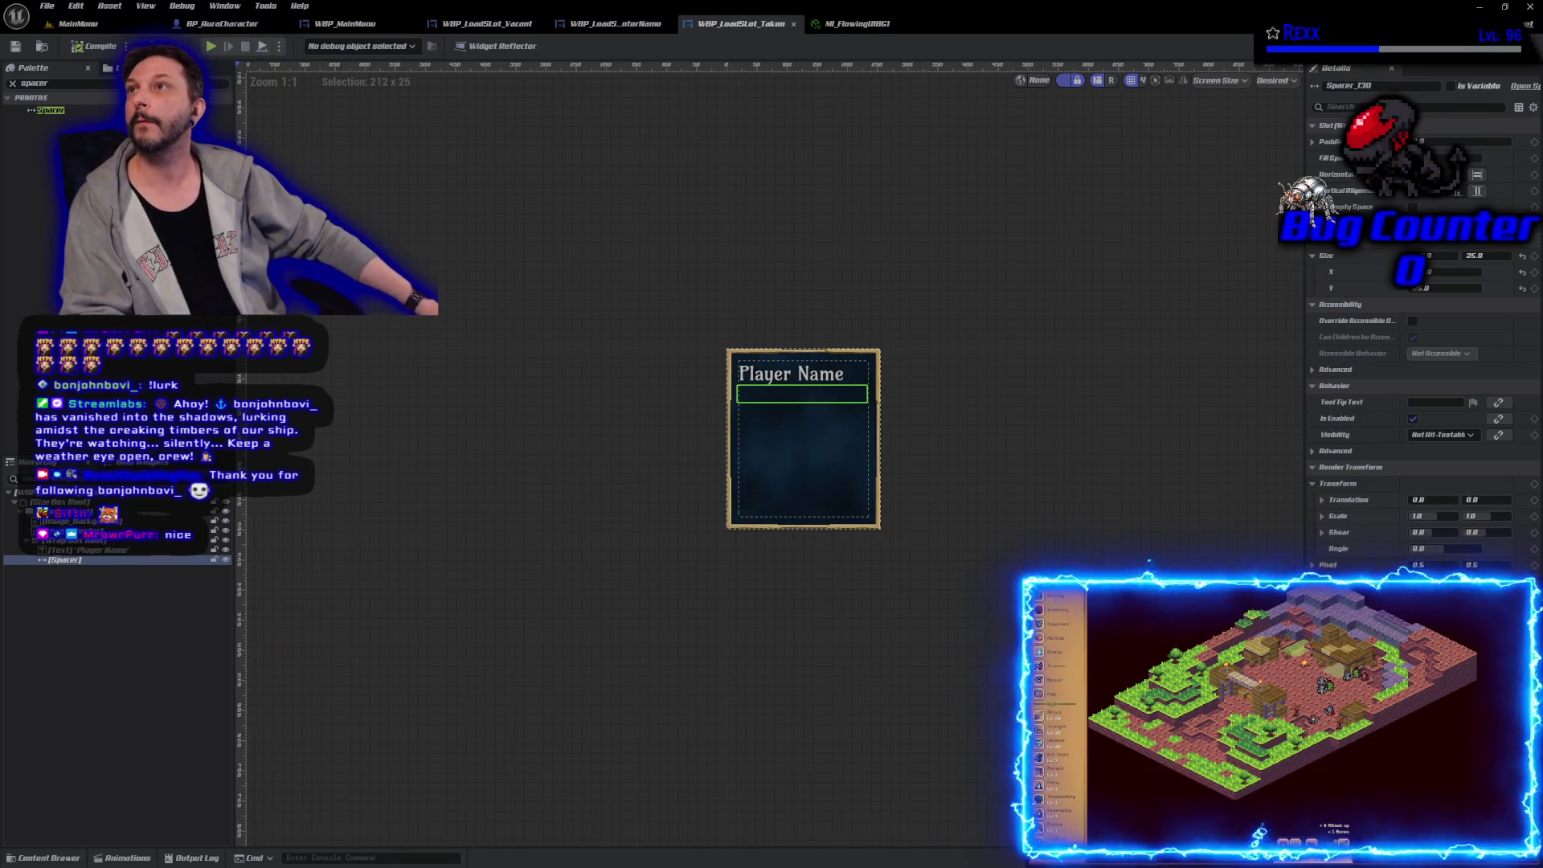
key("alt+Tab")
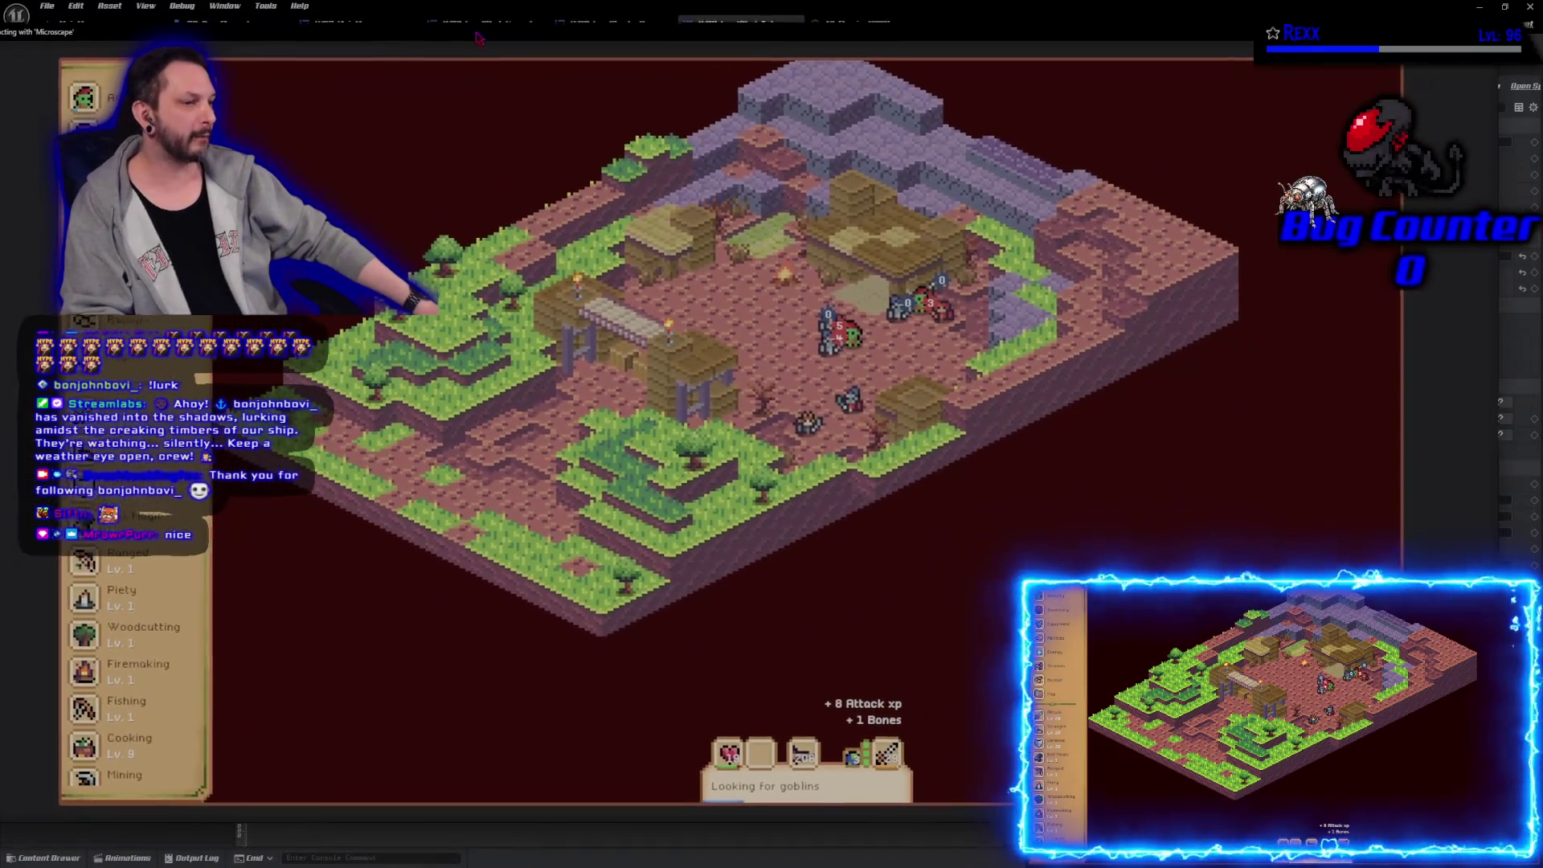
Step: Browse Microscape's activity, Communities, Events and inventory panels
left_click(81, 97)
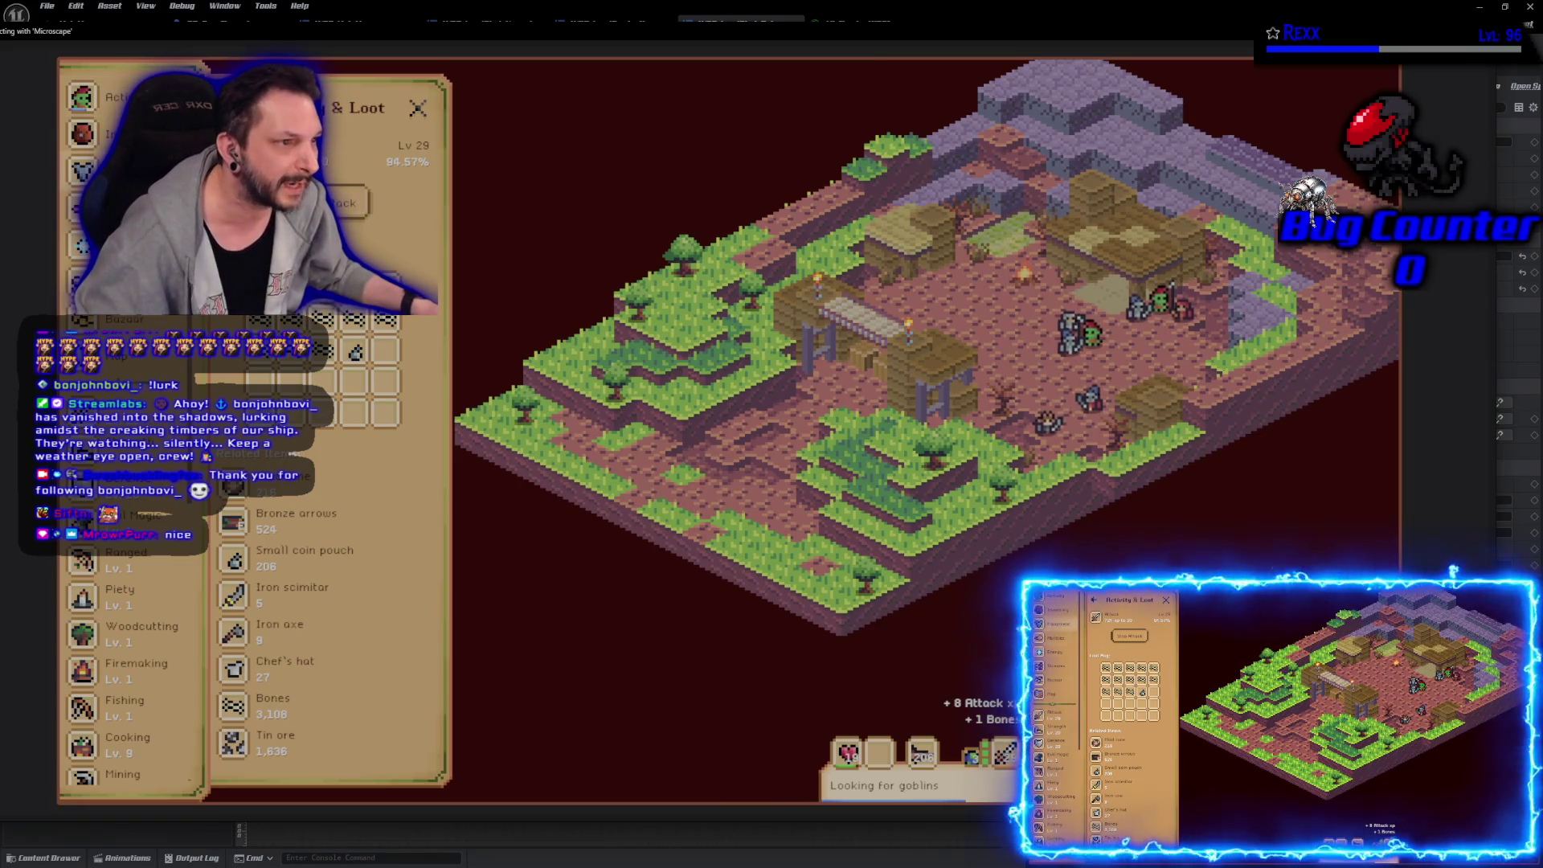
left_click(81, 282)
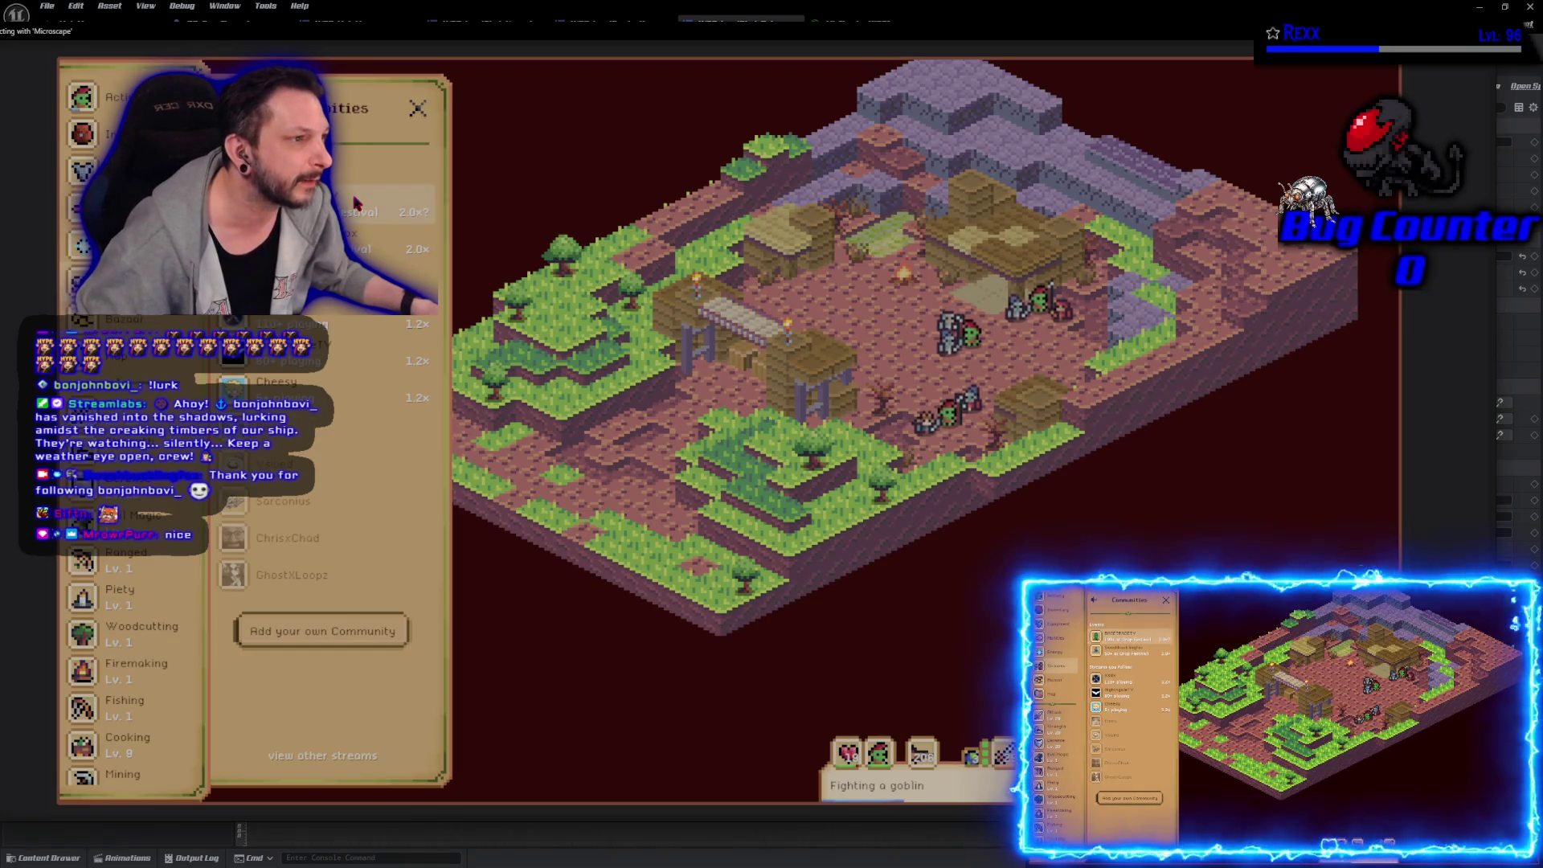
scroll(128, 667, "down", 10)
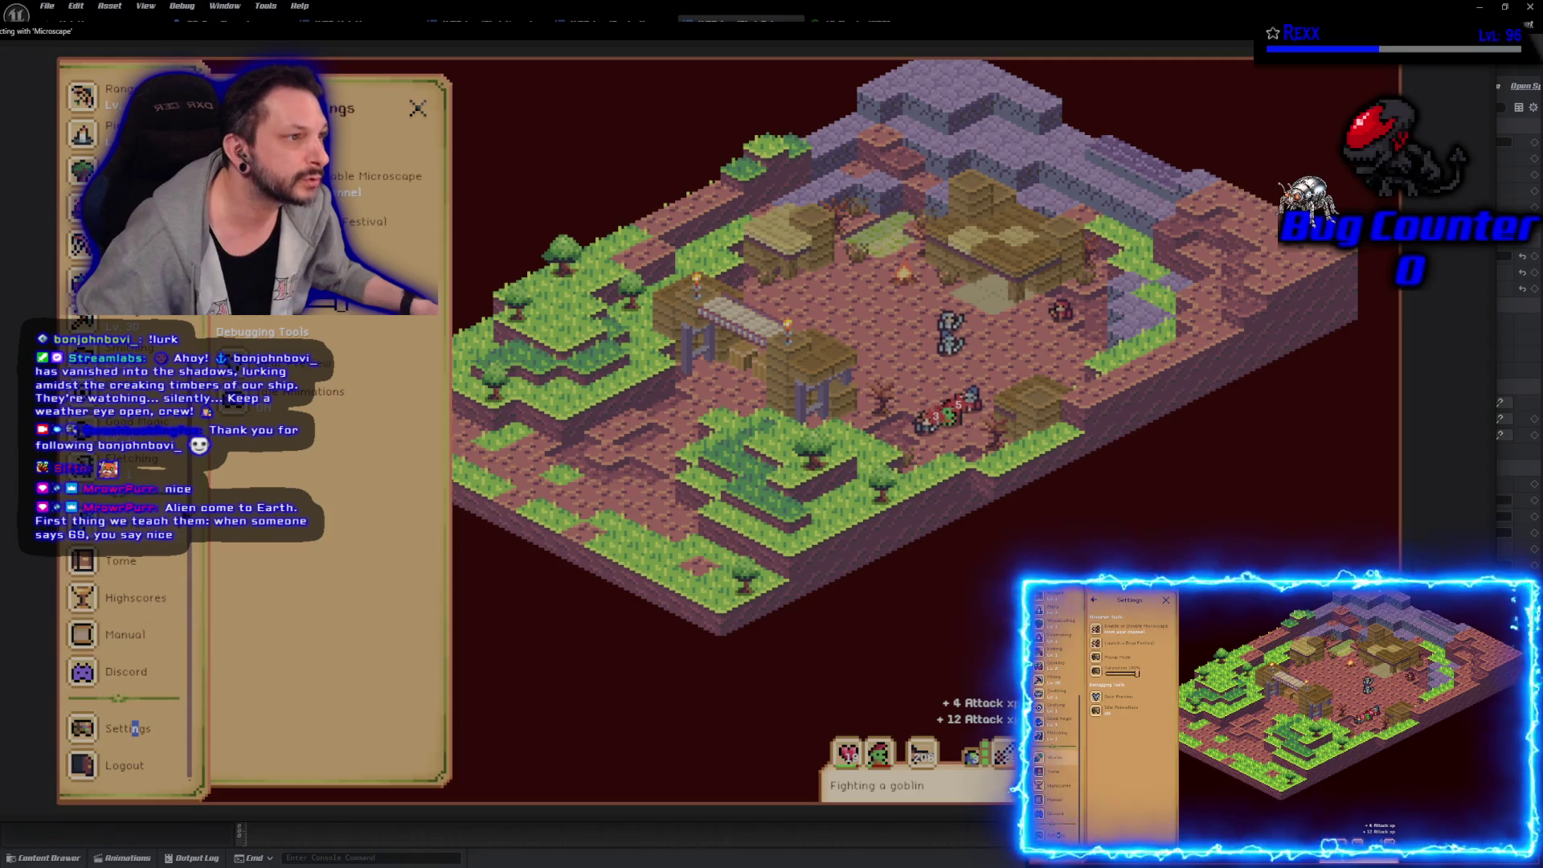
left_click(394, 214)
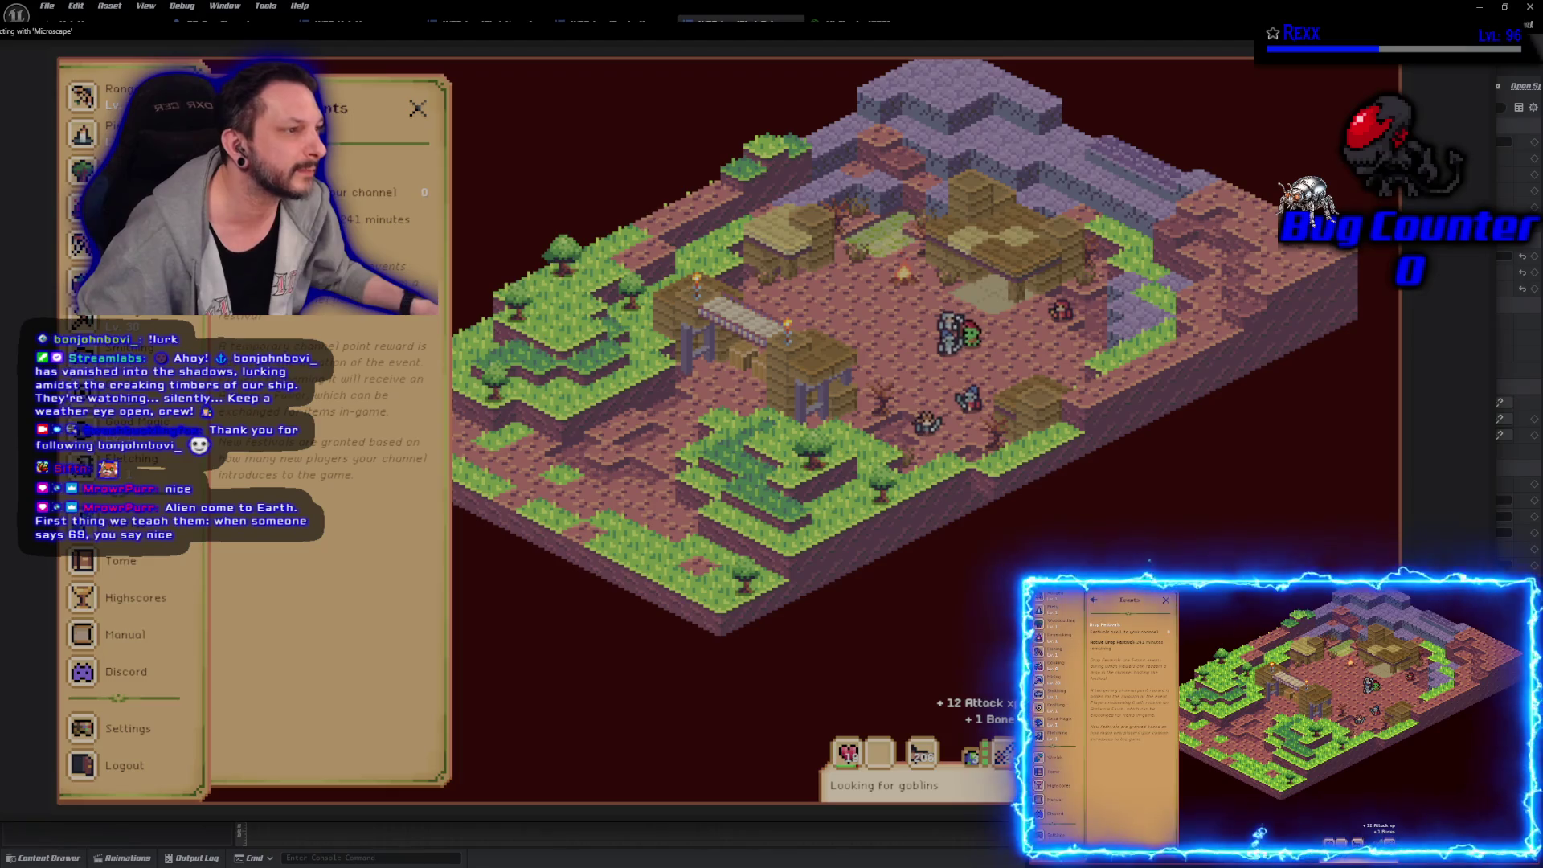
left_click(414, 121)
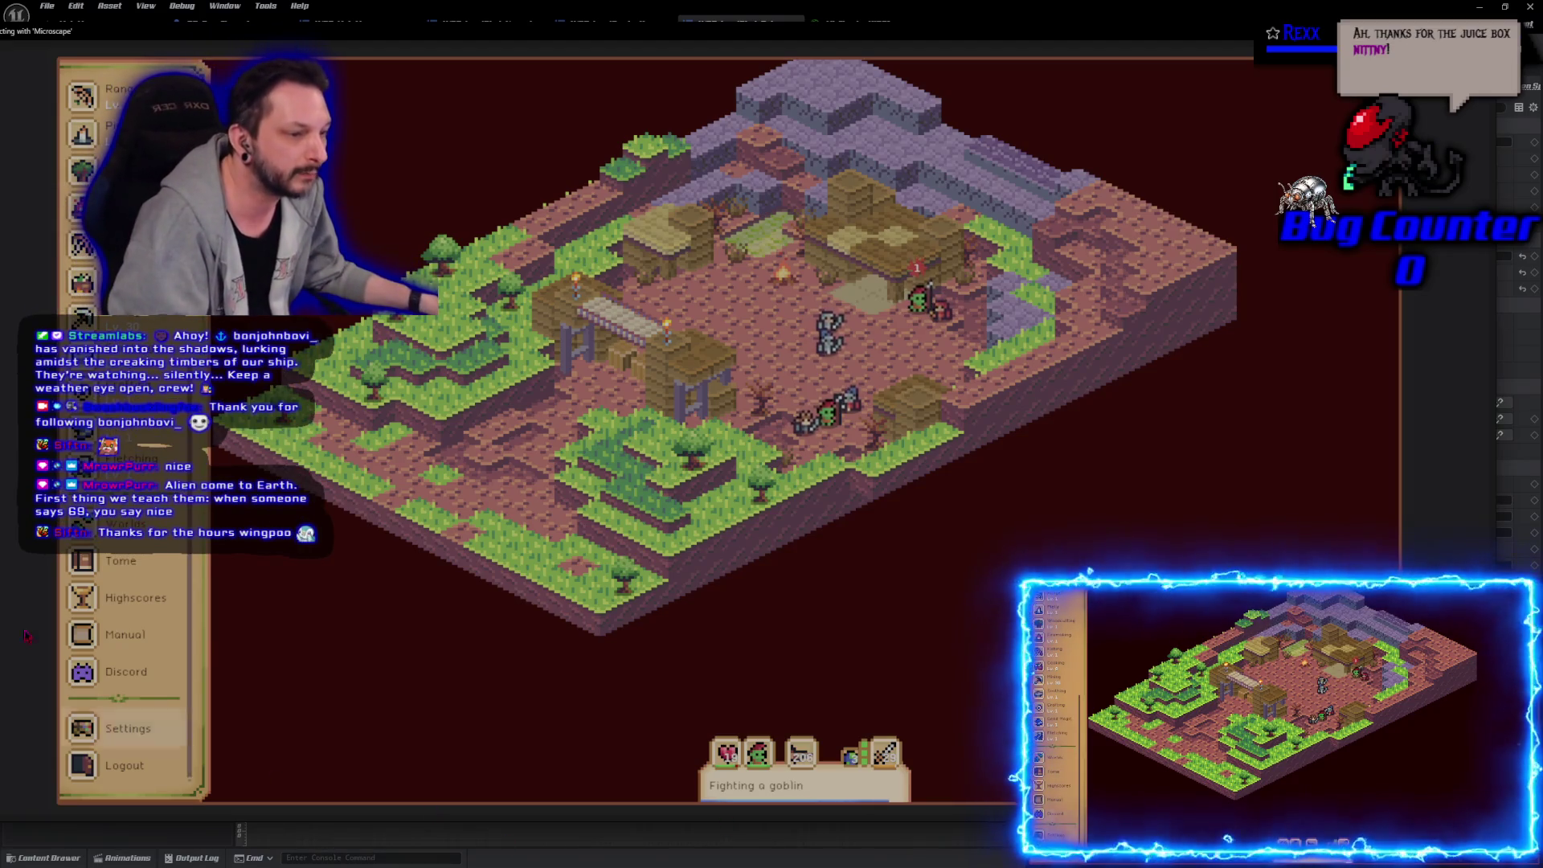
scroll(146, 643, "up", 5)
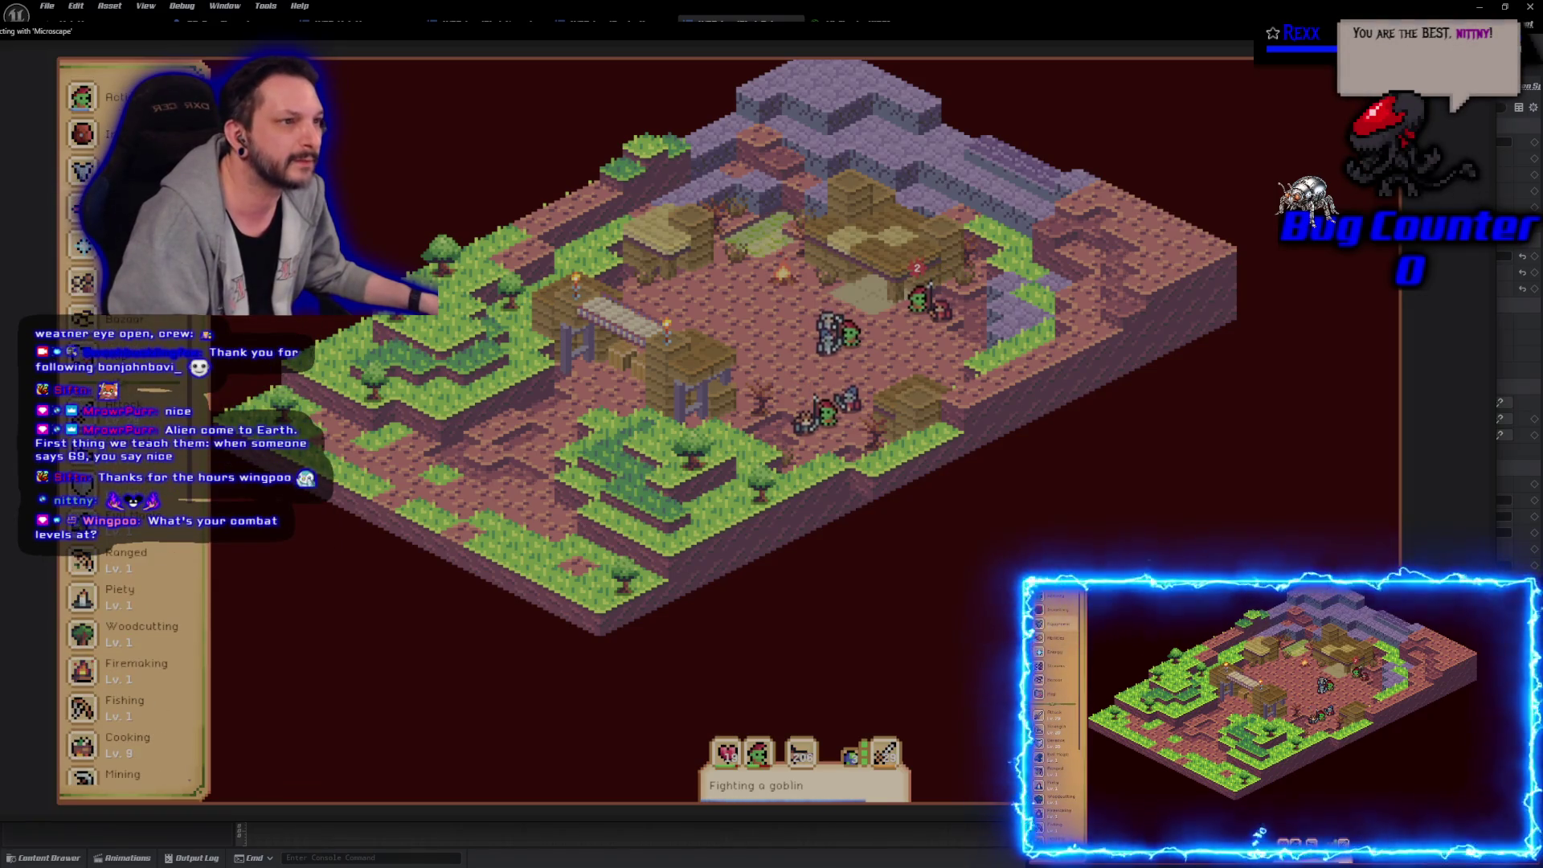
left_click(82, 133)
scroll(330, 547, "down", 5)
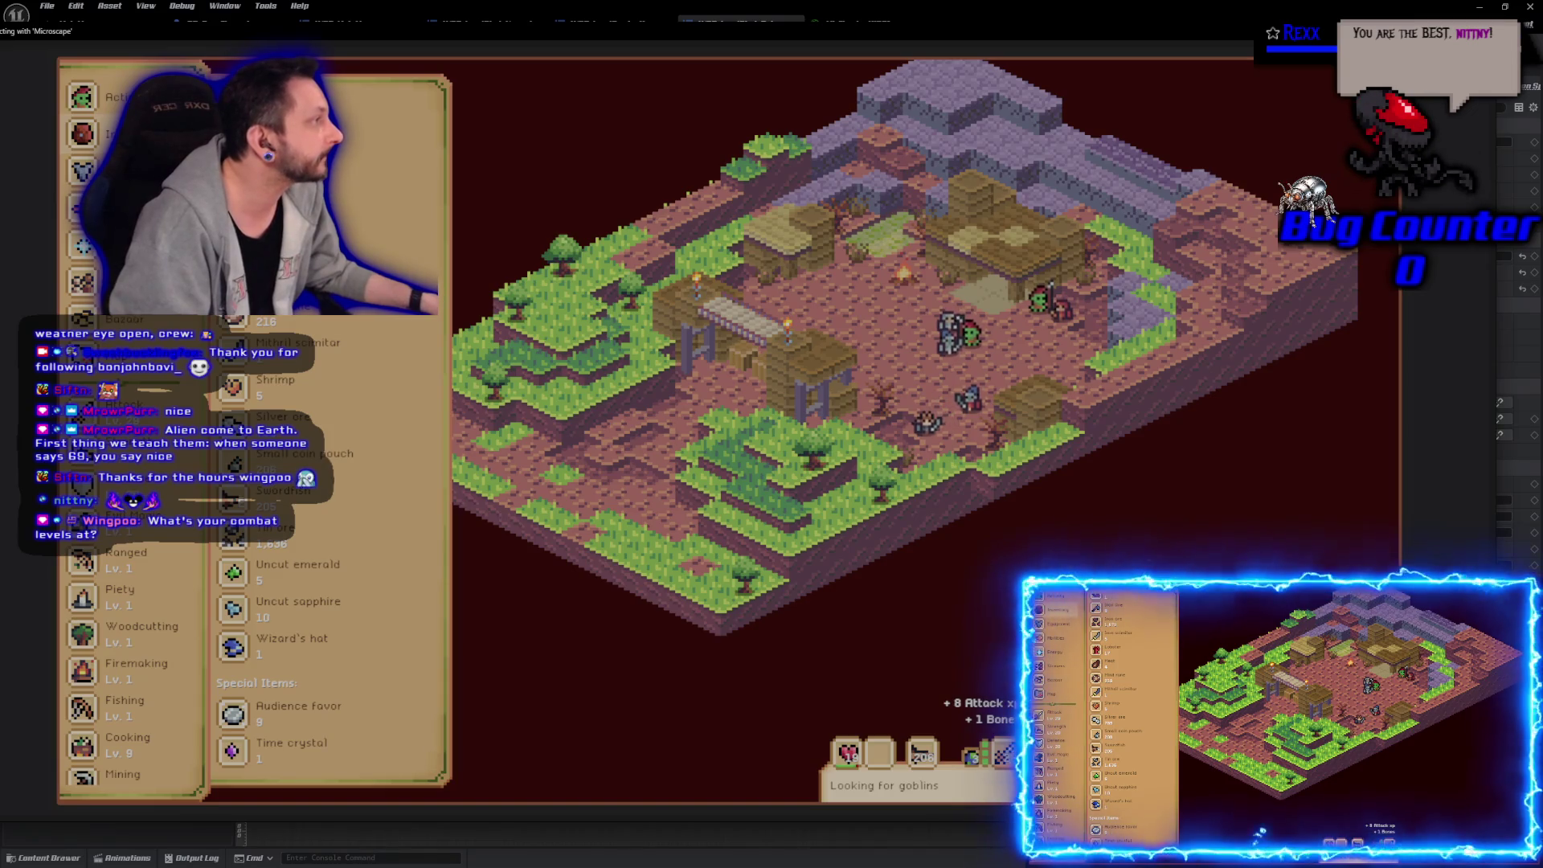
Step: Open the Guidebook and flip through the Strength, Defense and Attack skill entries
key("Escape")
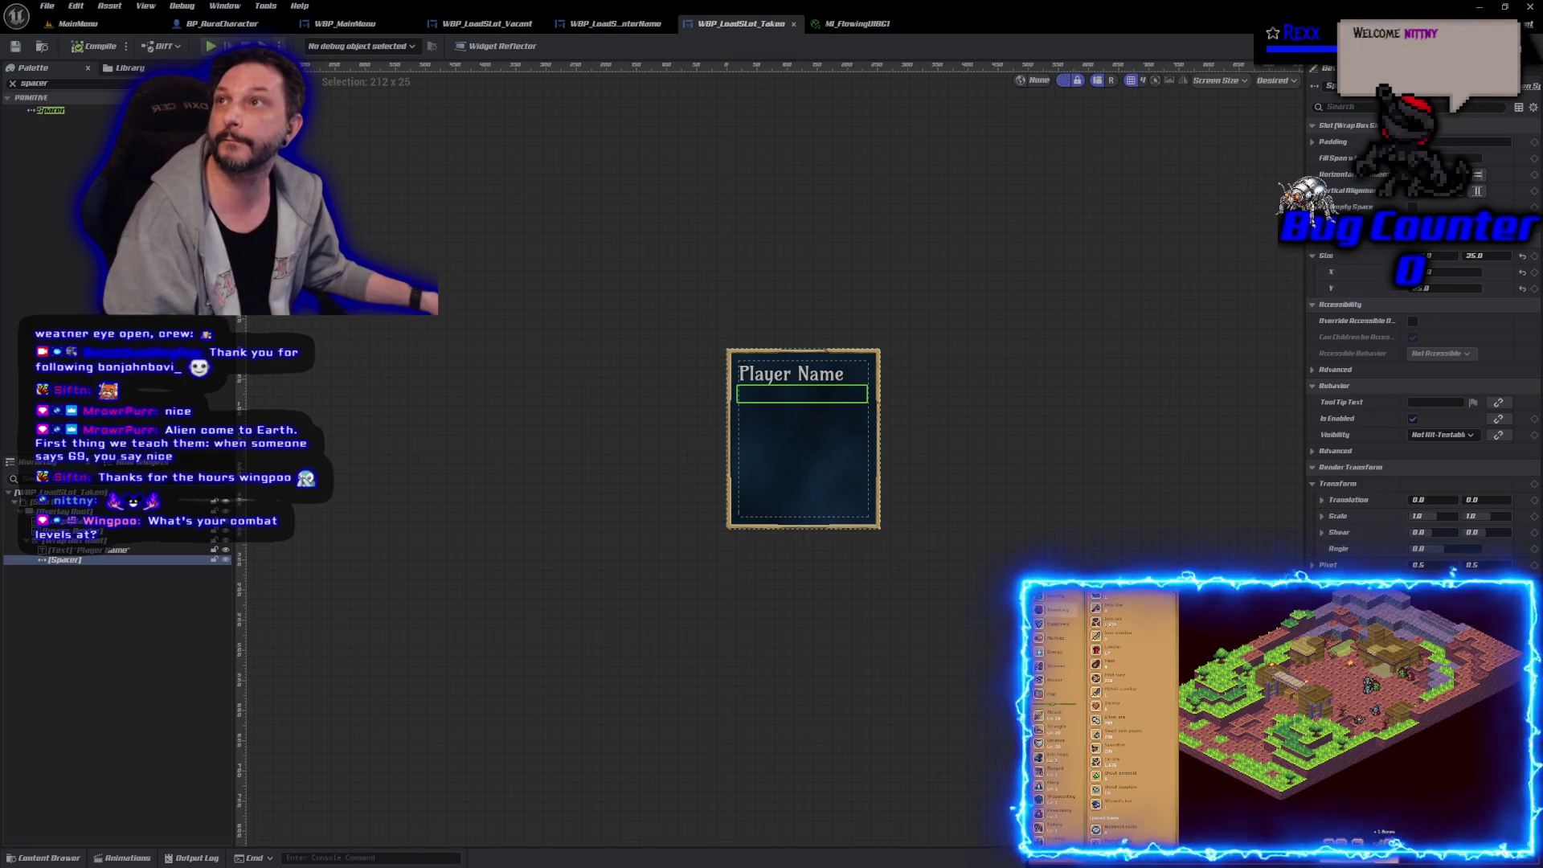
key("alt+Tab")
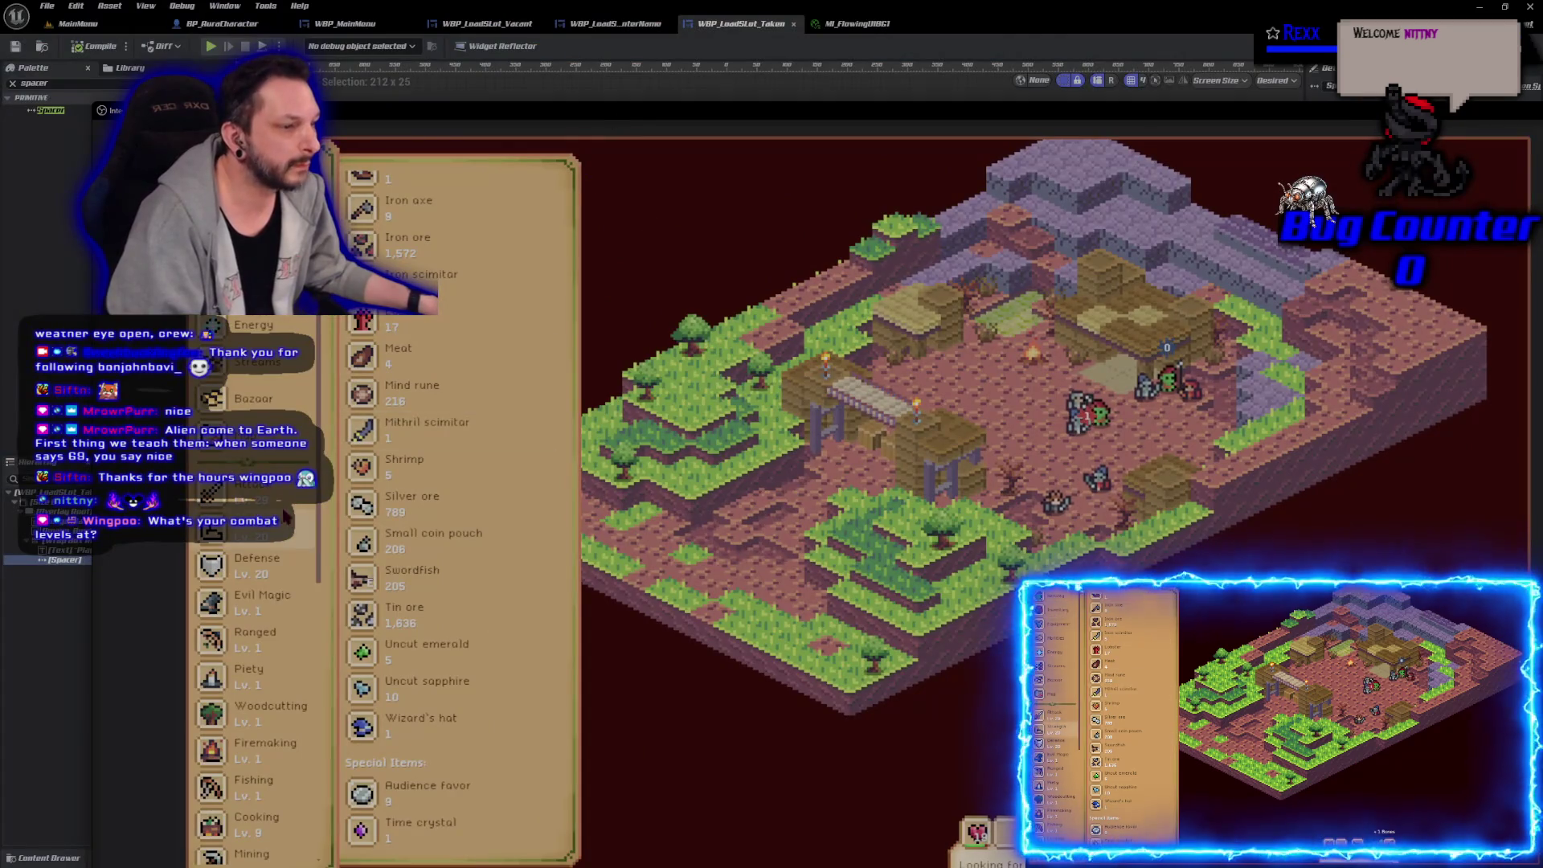
left_click(273, 529)
left_click(274, 582)
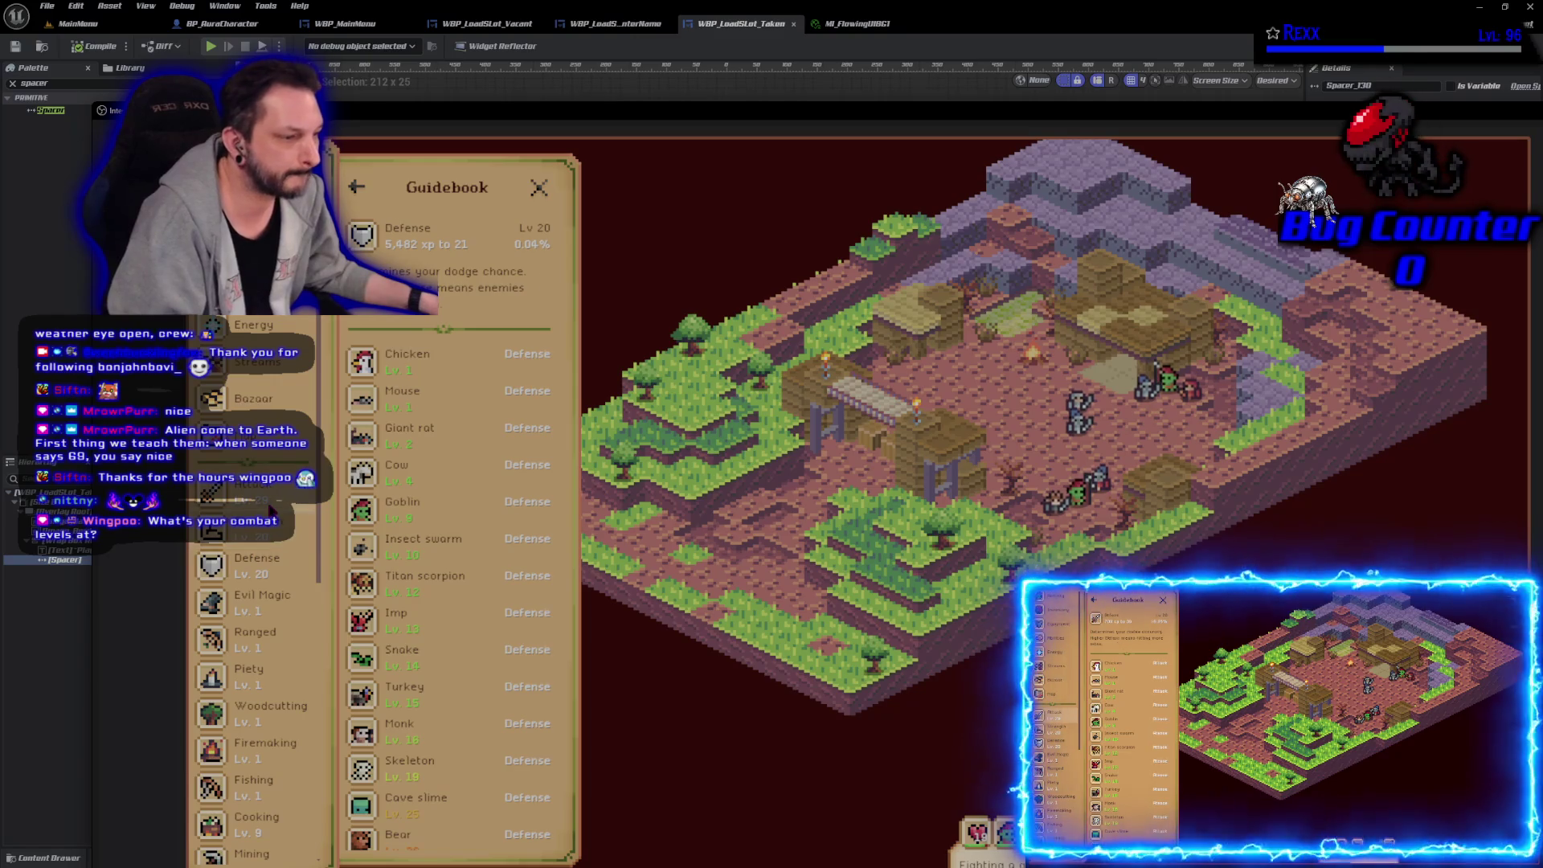
left_click(272, 512)
scroll(270, 531, "down", 5)
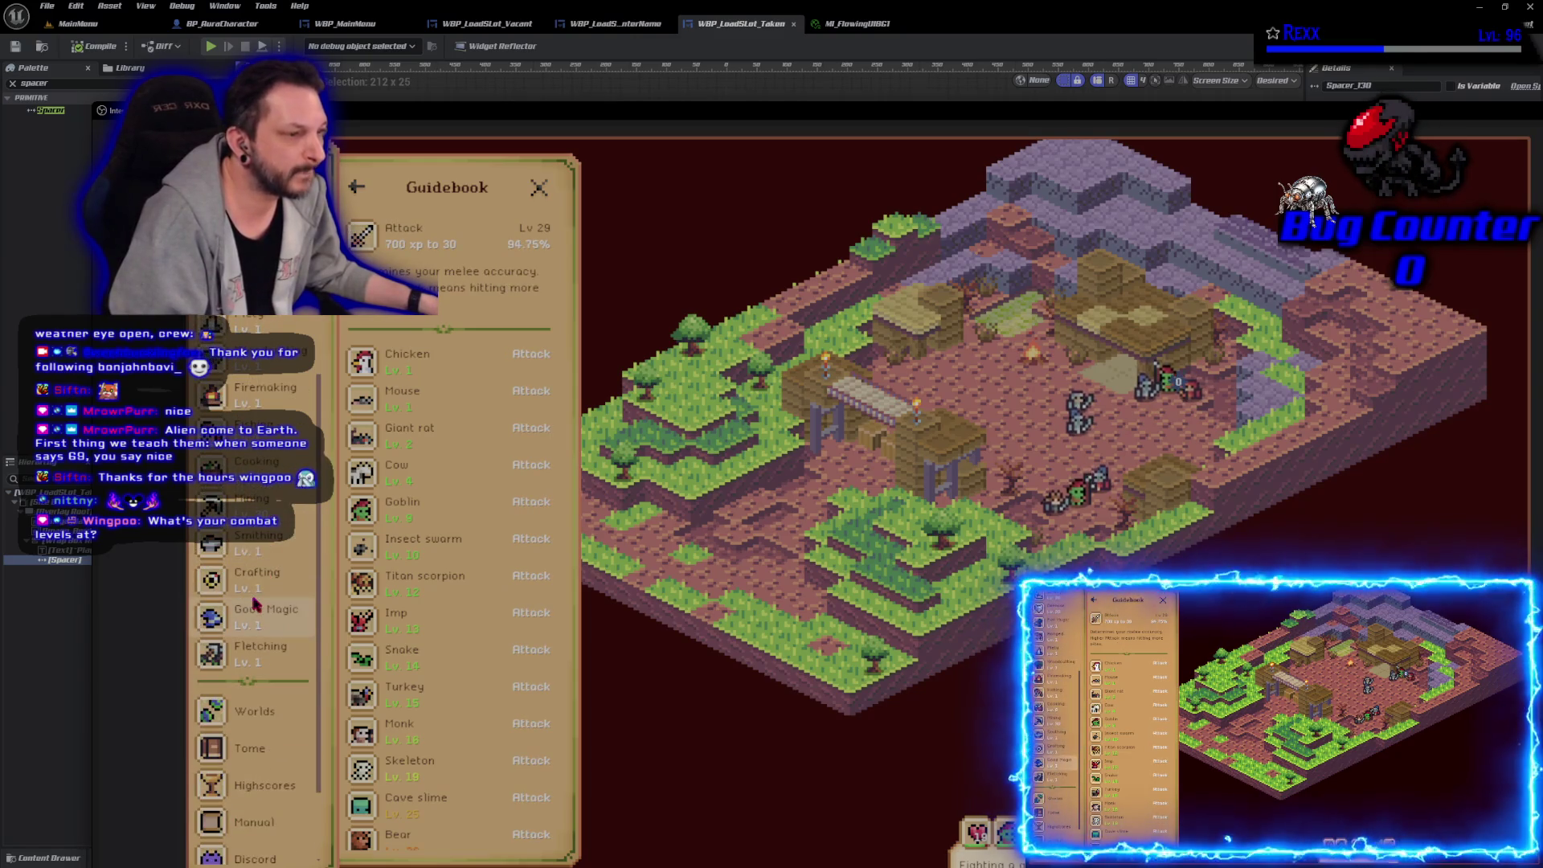
scroll(263, 514, "up", 2)
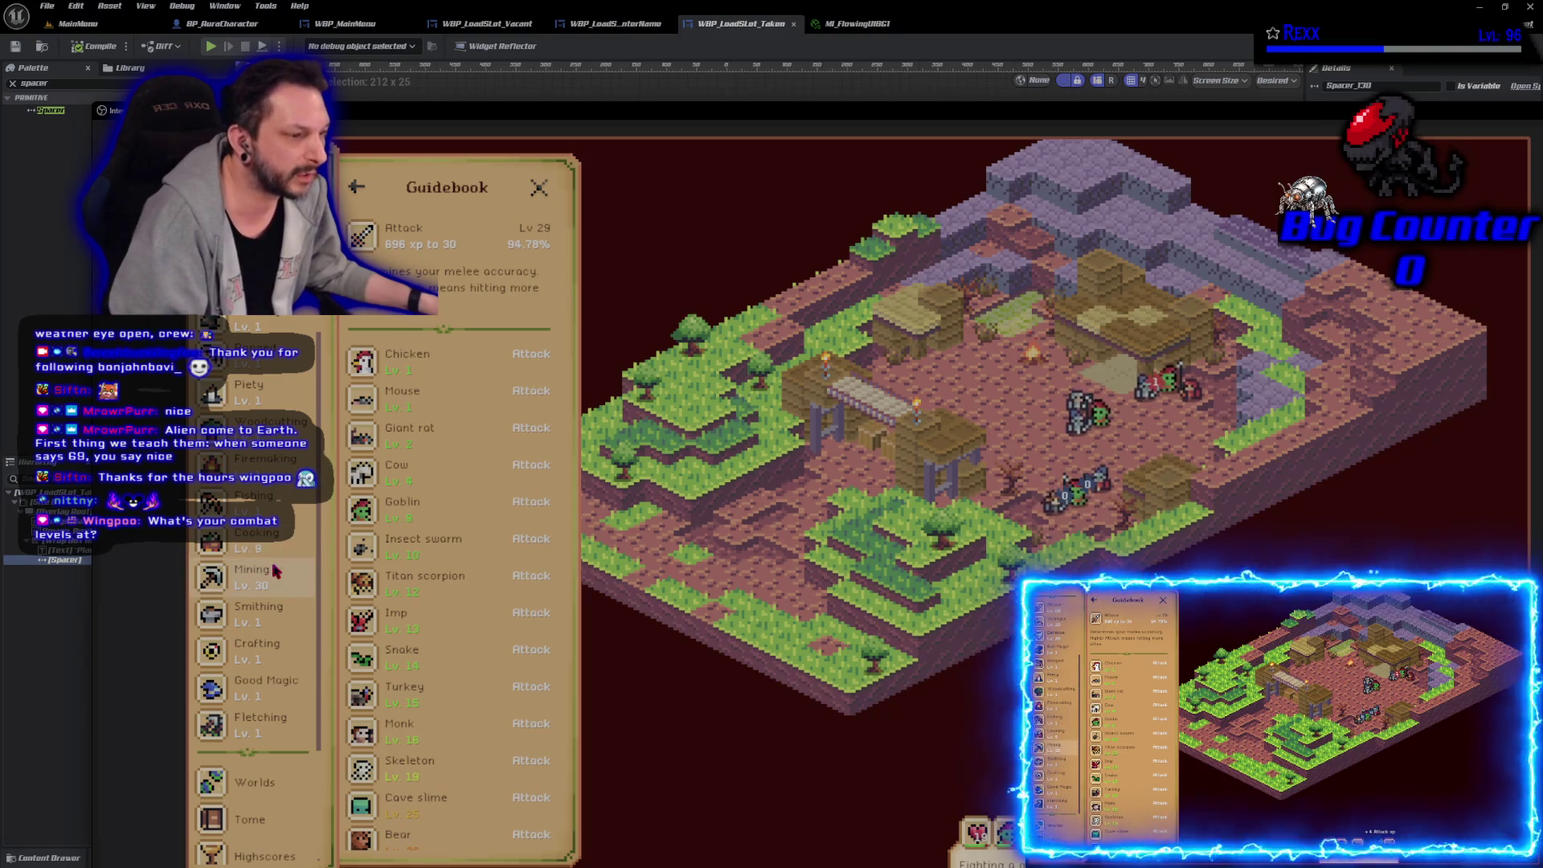
scroll(274, 569, "up", 5)
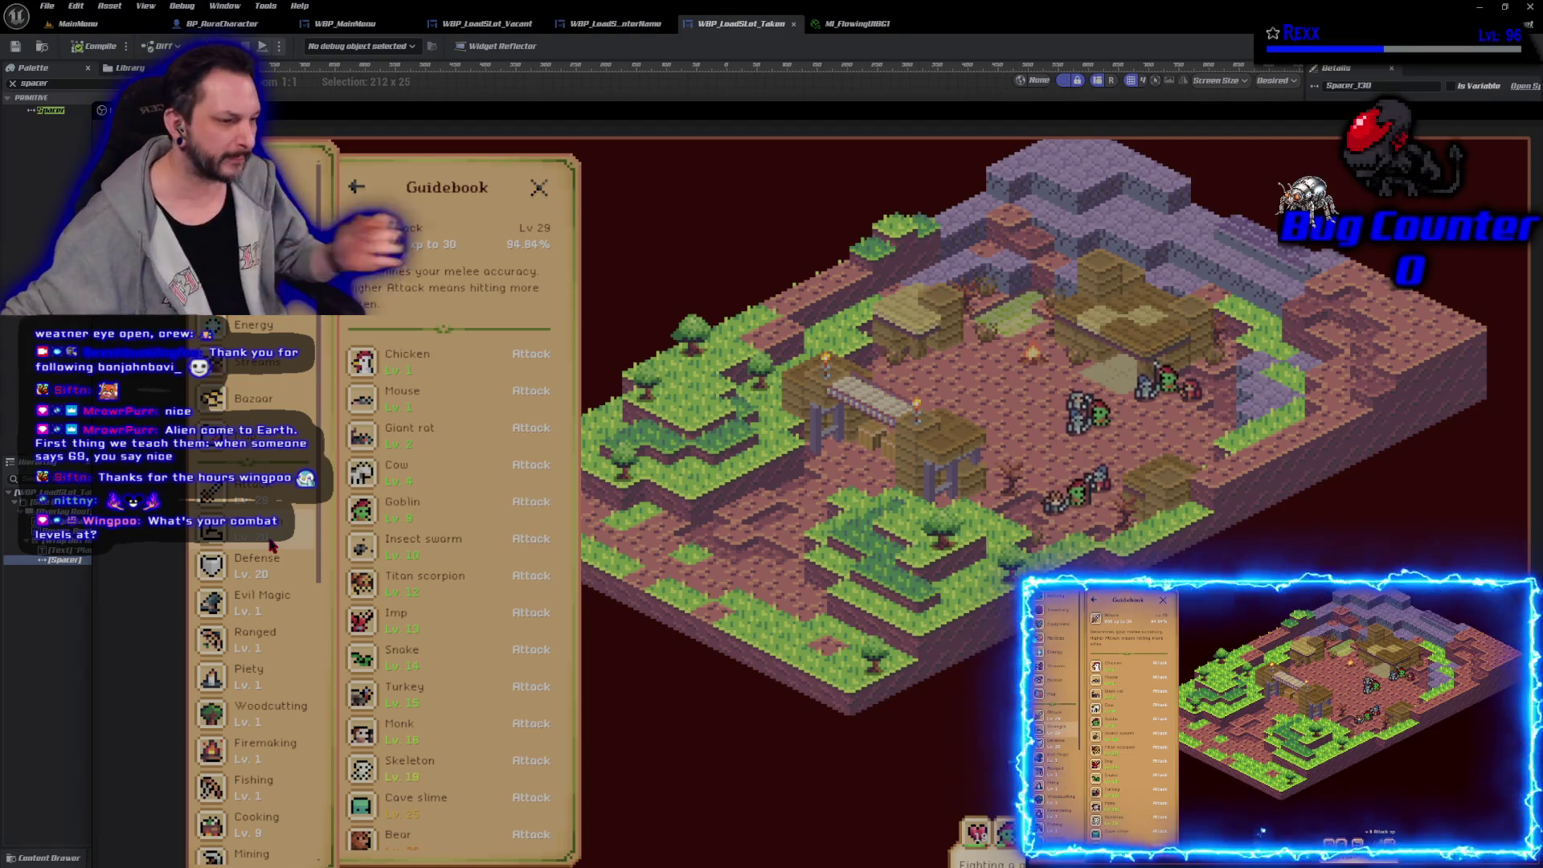
Step: Look at the Fishing page, then go back to the Attack monster list
left_click(269, 789)
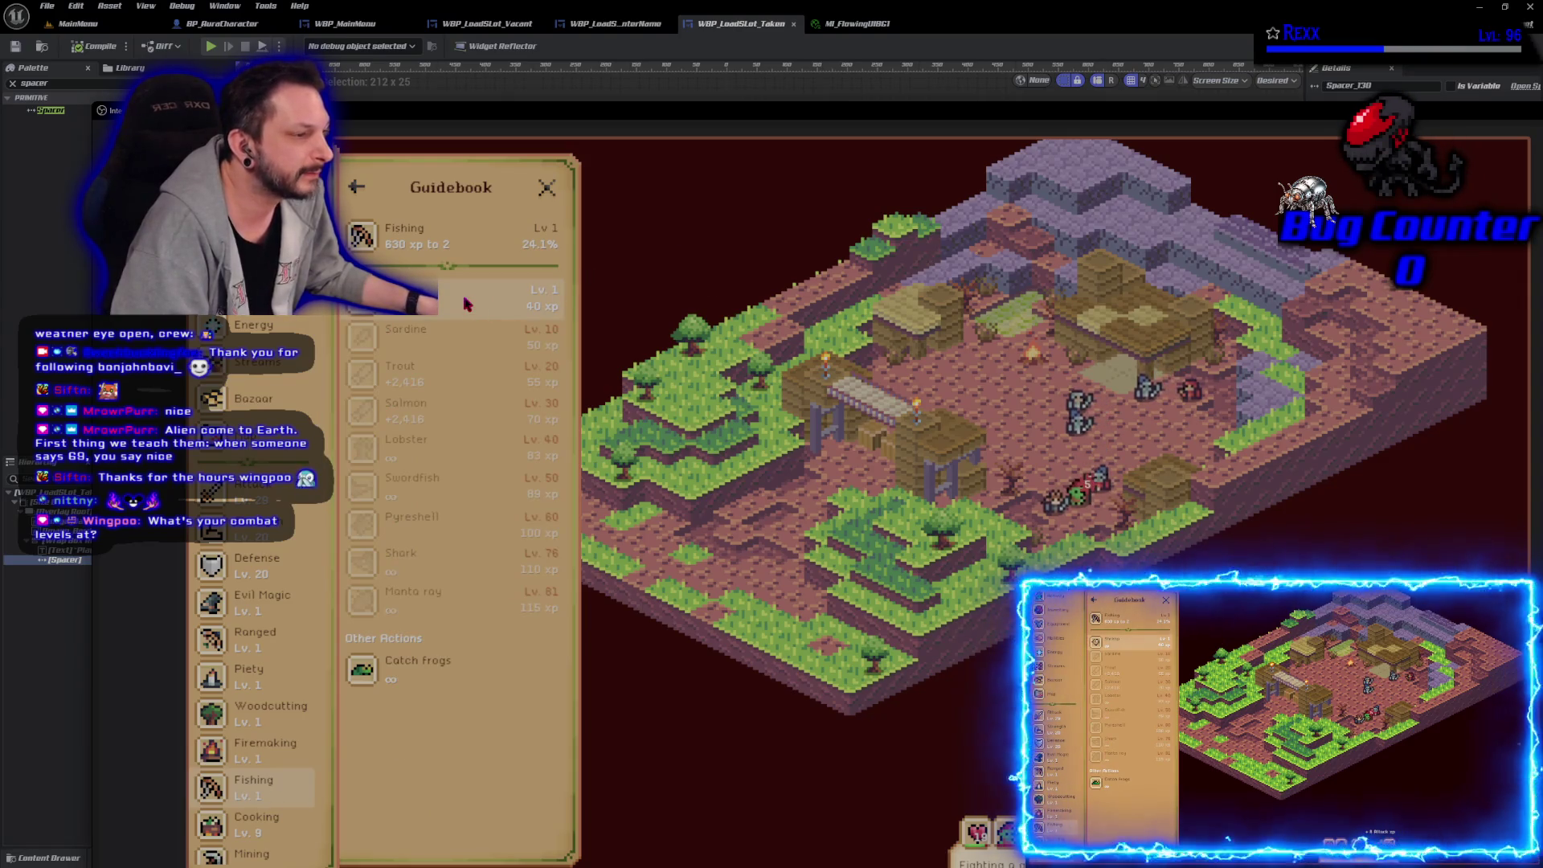
left_click(359, 193)
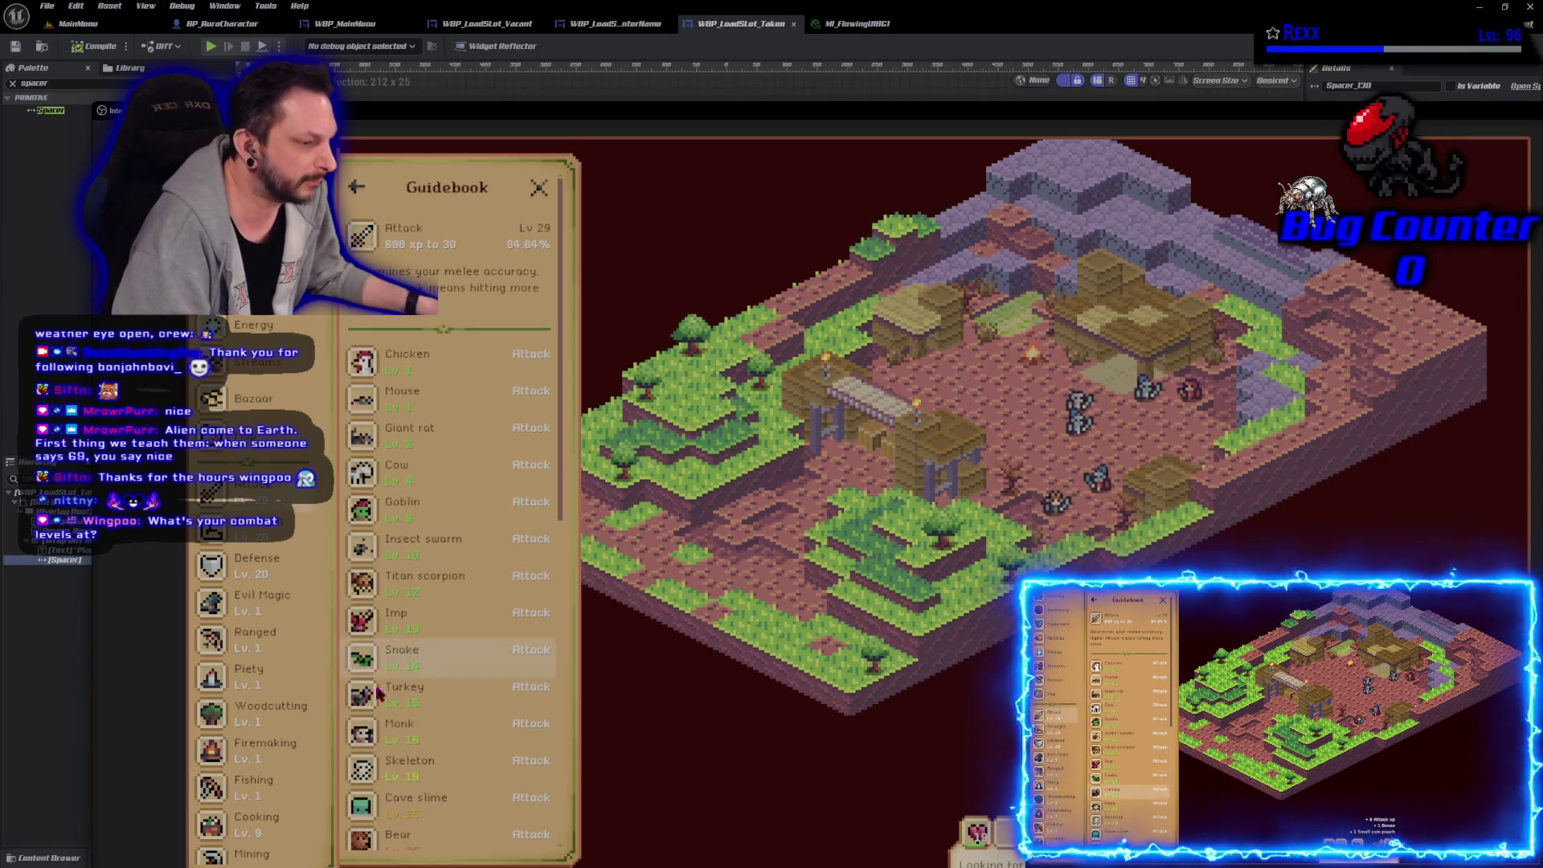
scroll(384, 796, "down", 5)
scroll(385, 796, "up", 5)
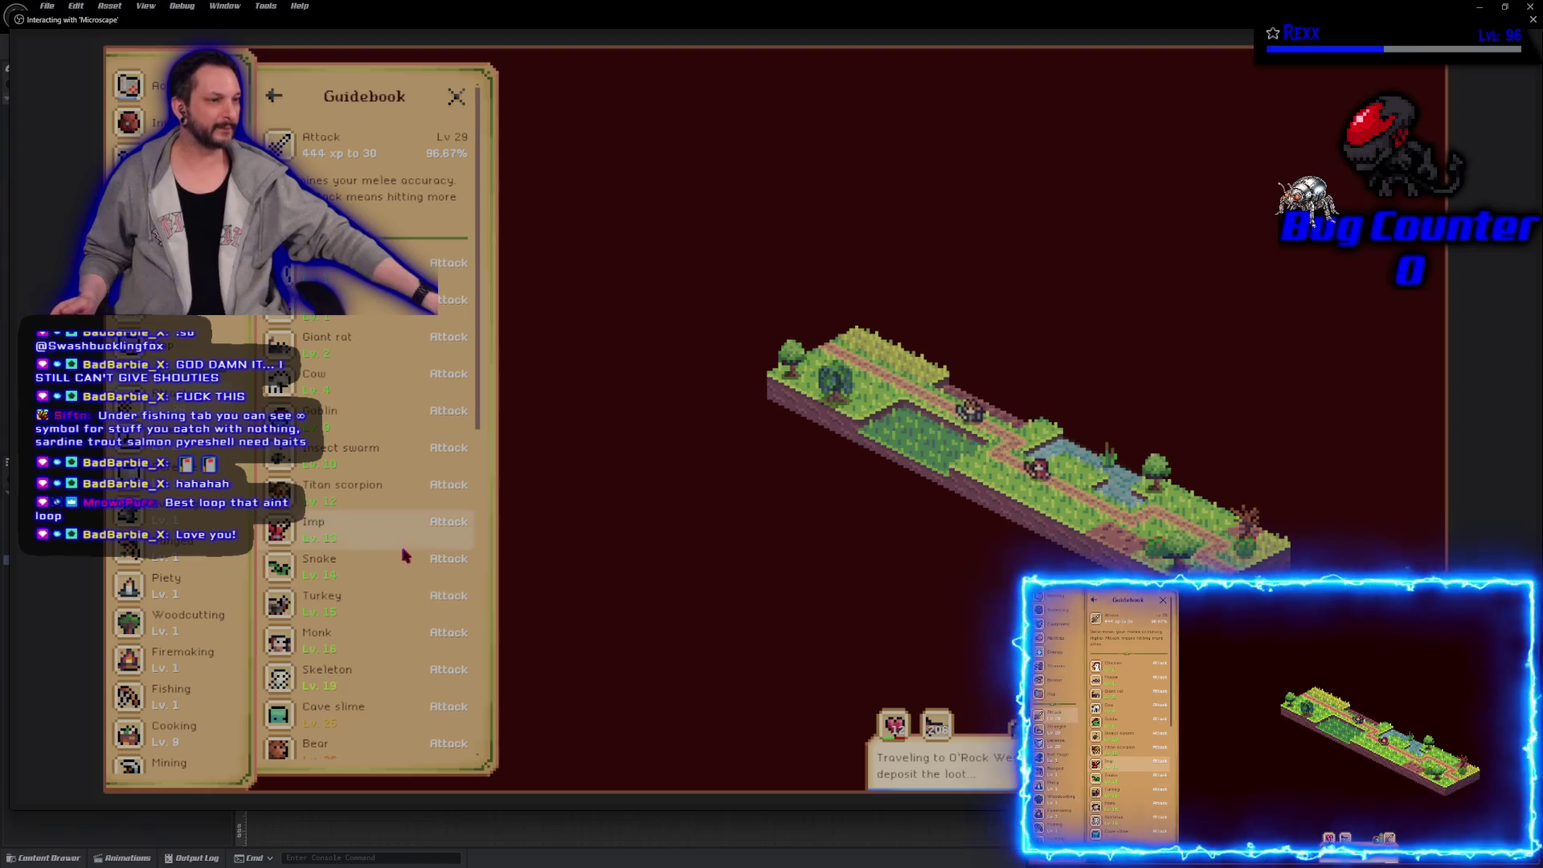
Step: Close the play-in-editor window to stop Microscape and return to the widget designer
scroll(381, 560, "down", 3)
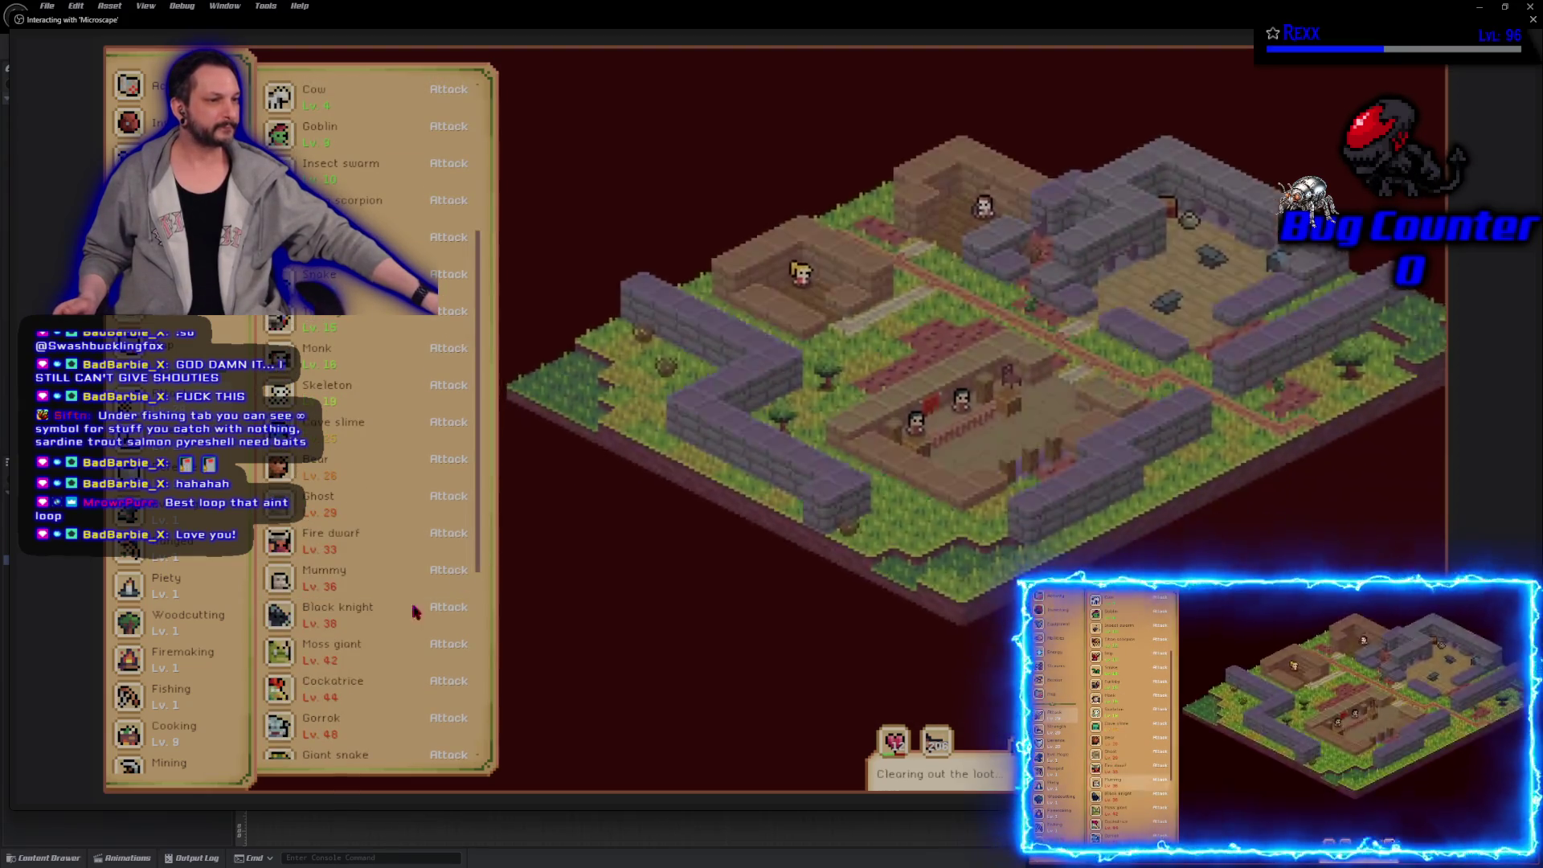
scroll(402, 616, "up", 3)
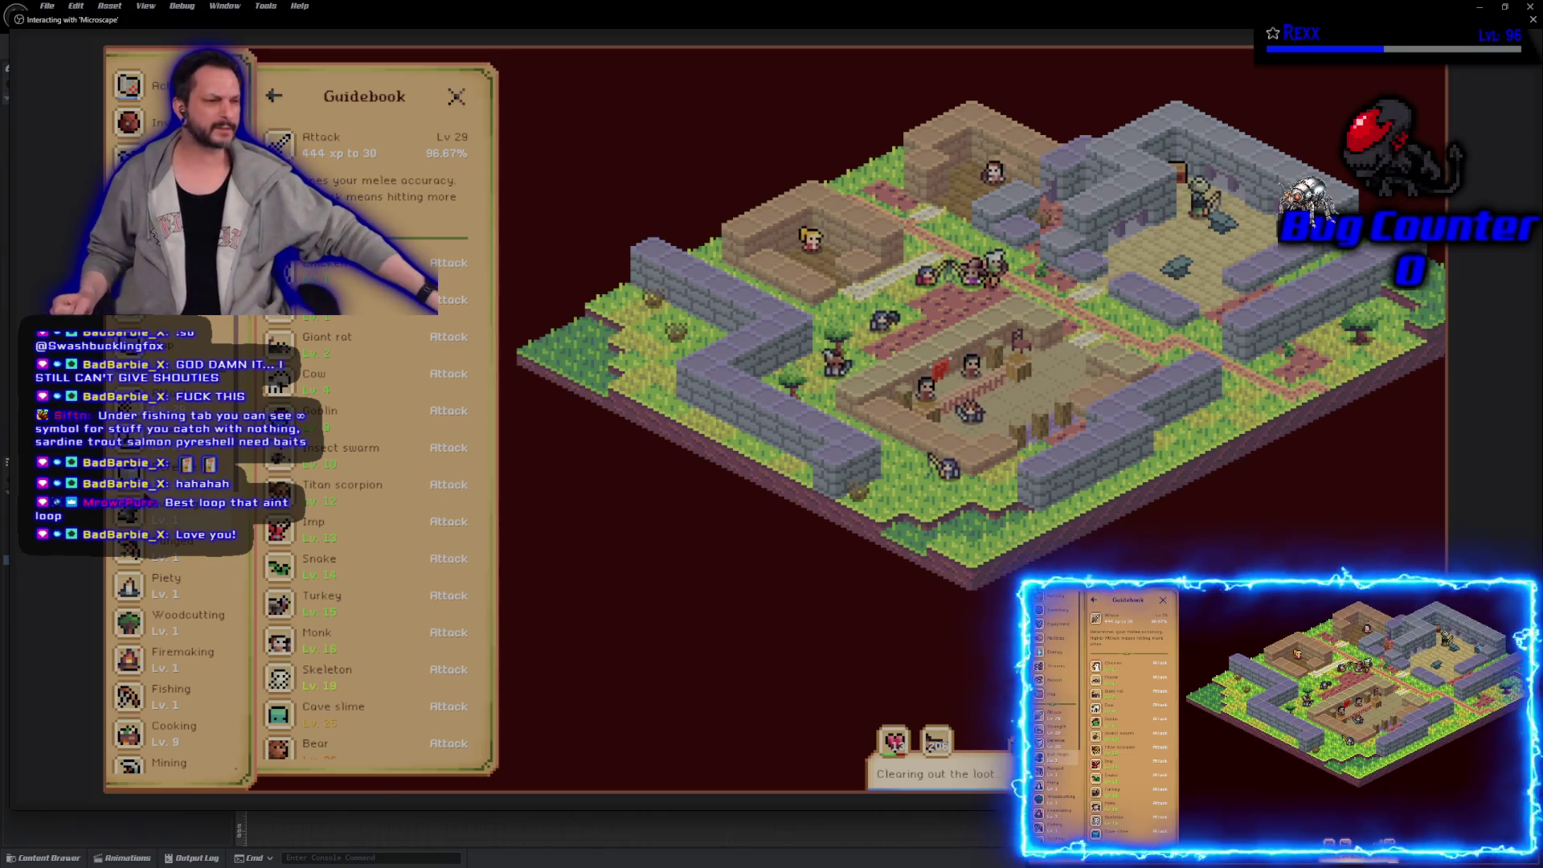
scroll(172, 643, "down", 5)
scroll(173, 643, "up", 2)
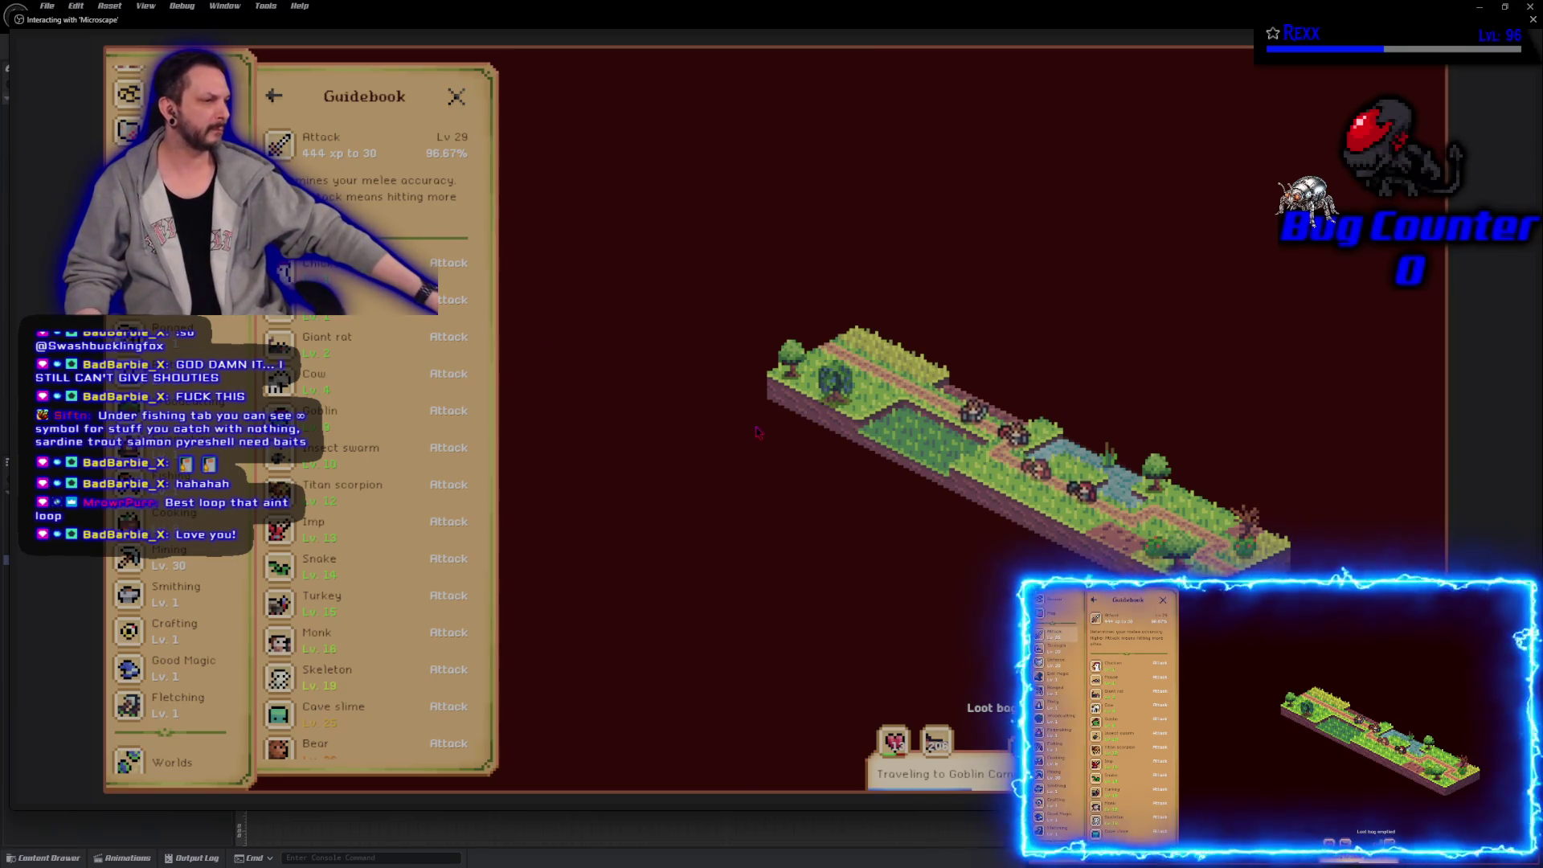
left_click(938, 747)
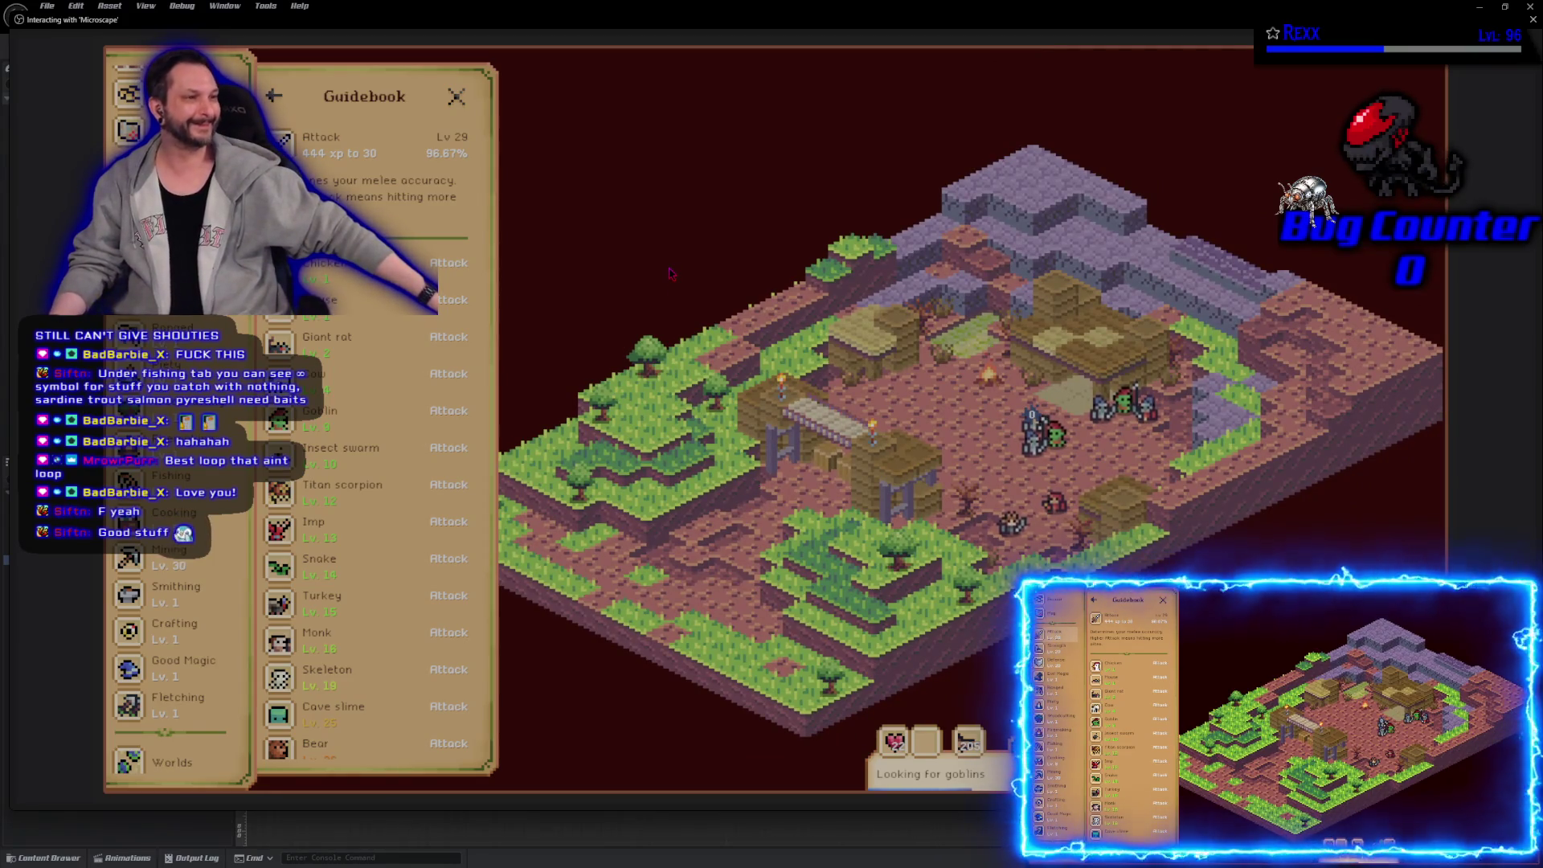
scroll(148, 557, "down", 5)
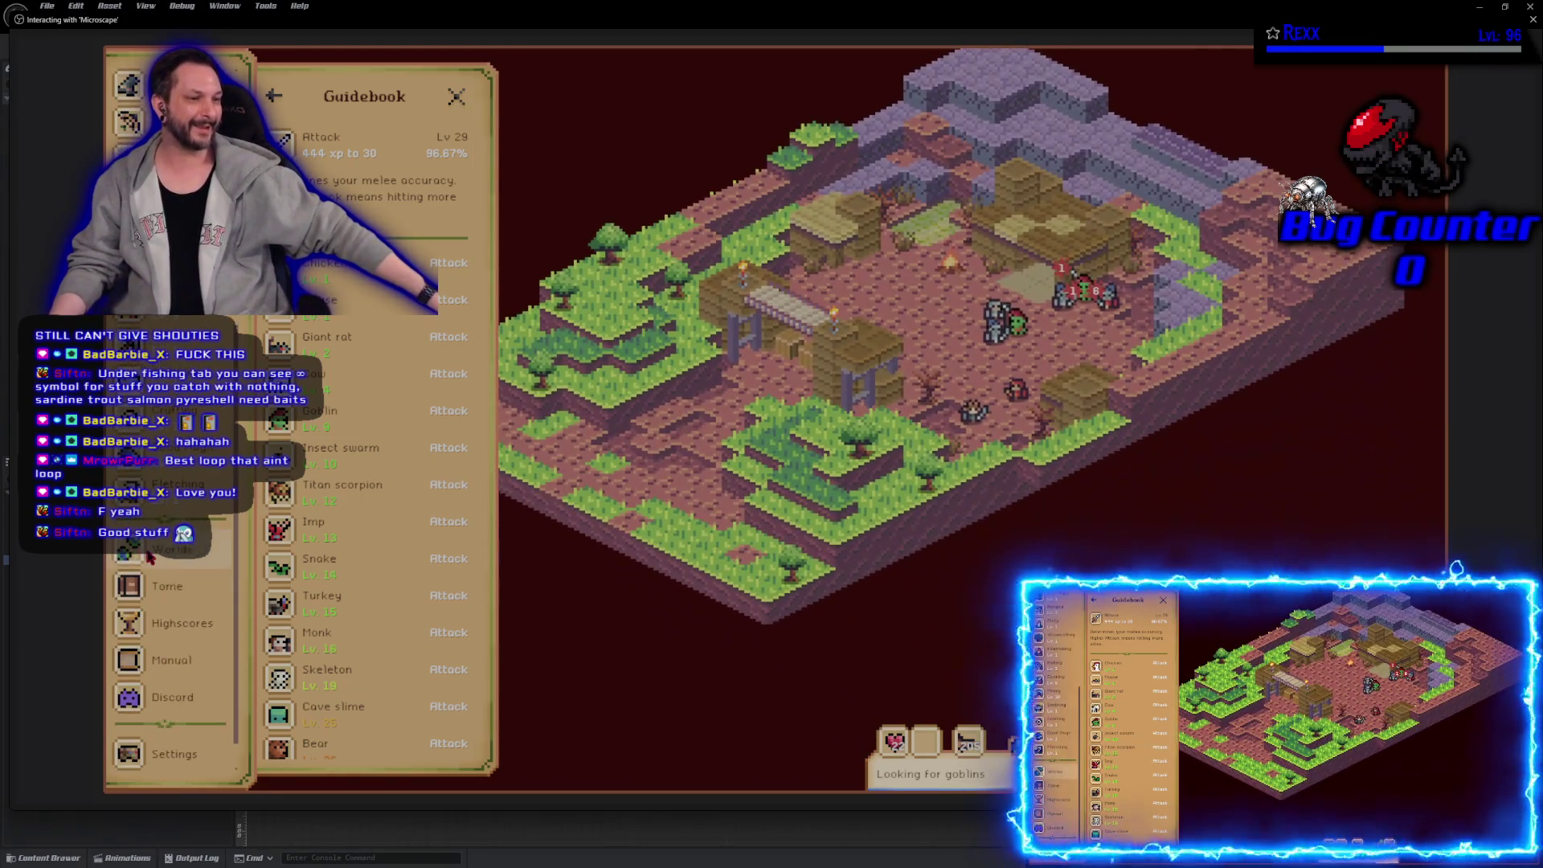
scroll(151, 563, "up", 4)
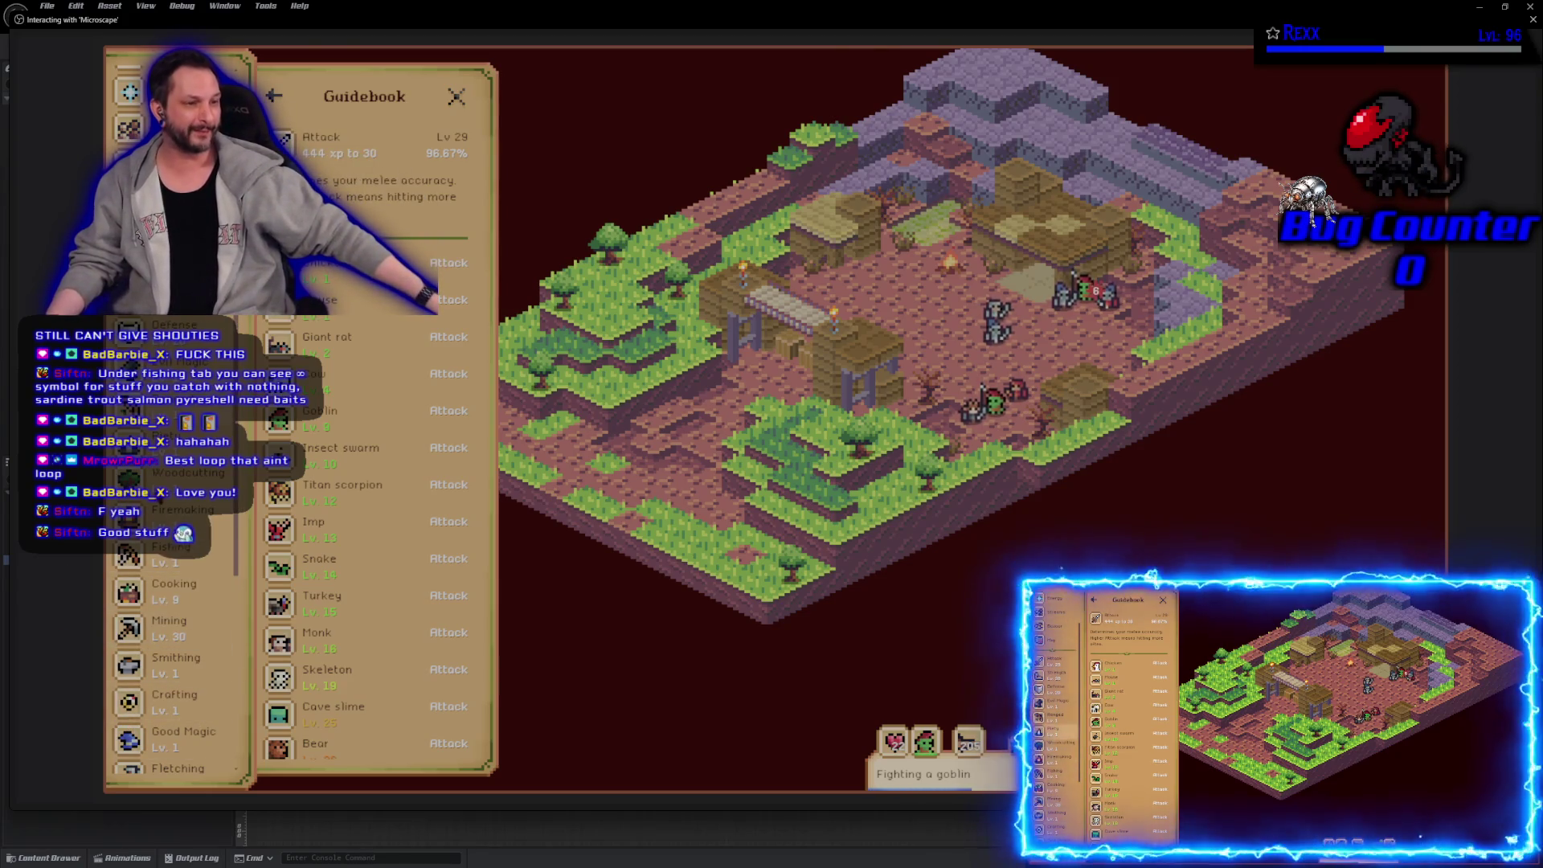
scroll(142, 546, "up", 4)
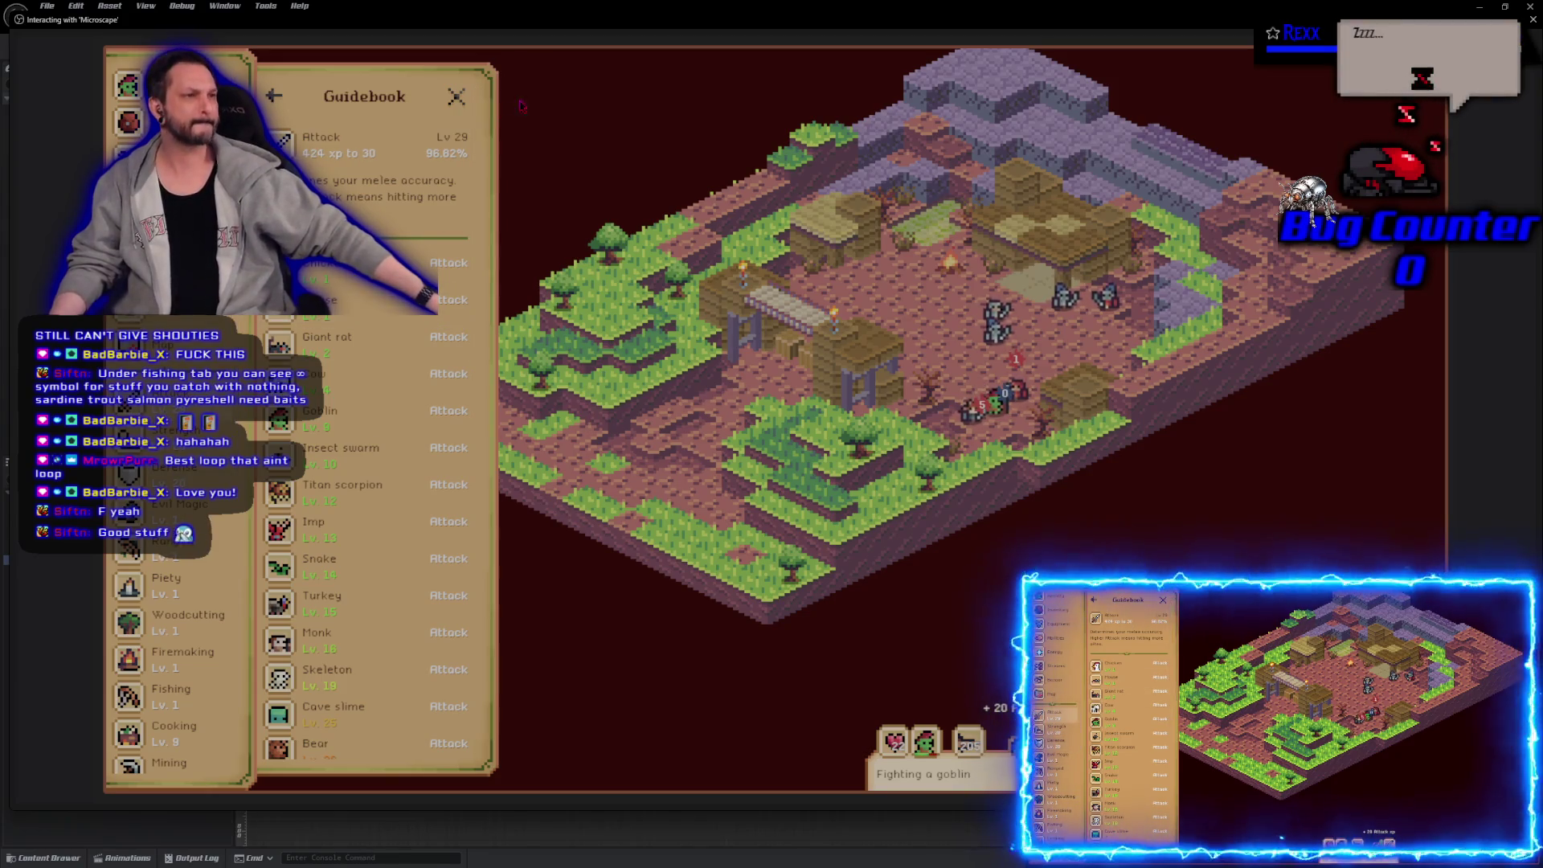
left_click(1531, 22)
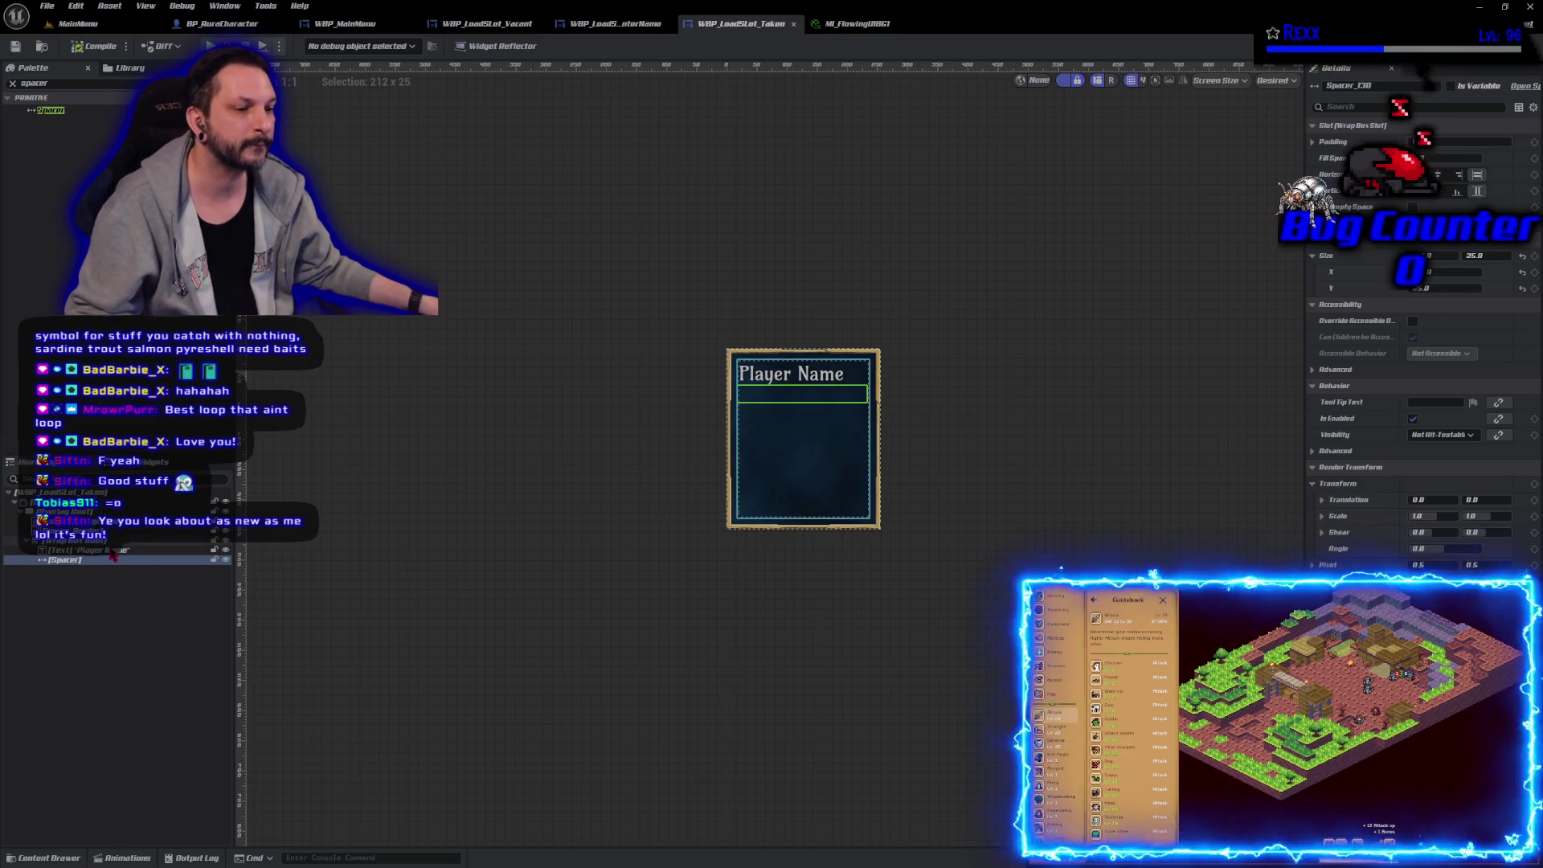
Step: Rename the Player Name text to Text_PlayerName and duplicate it as Text_Level
left_click(114, 551)
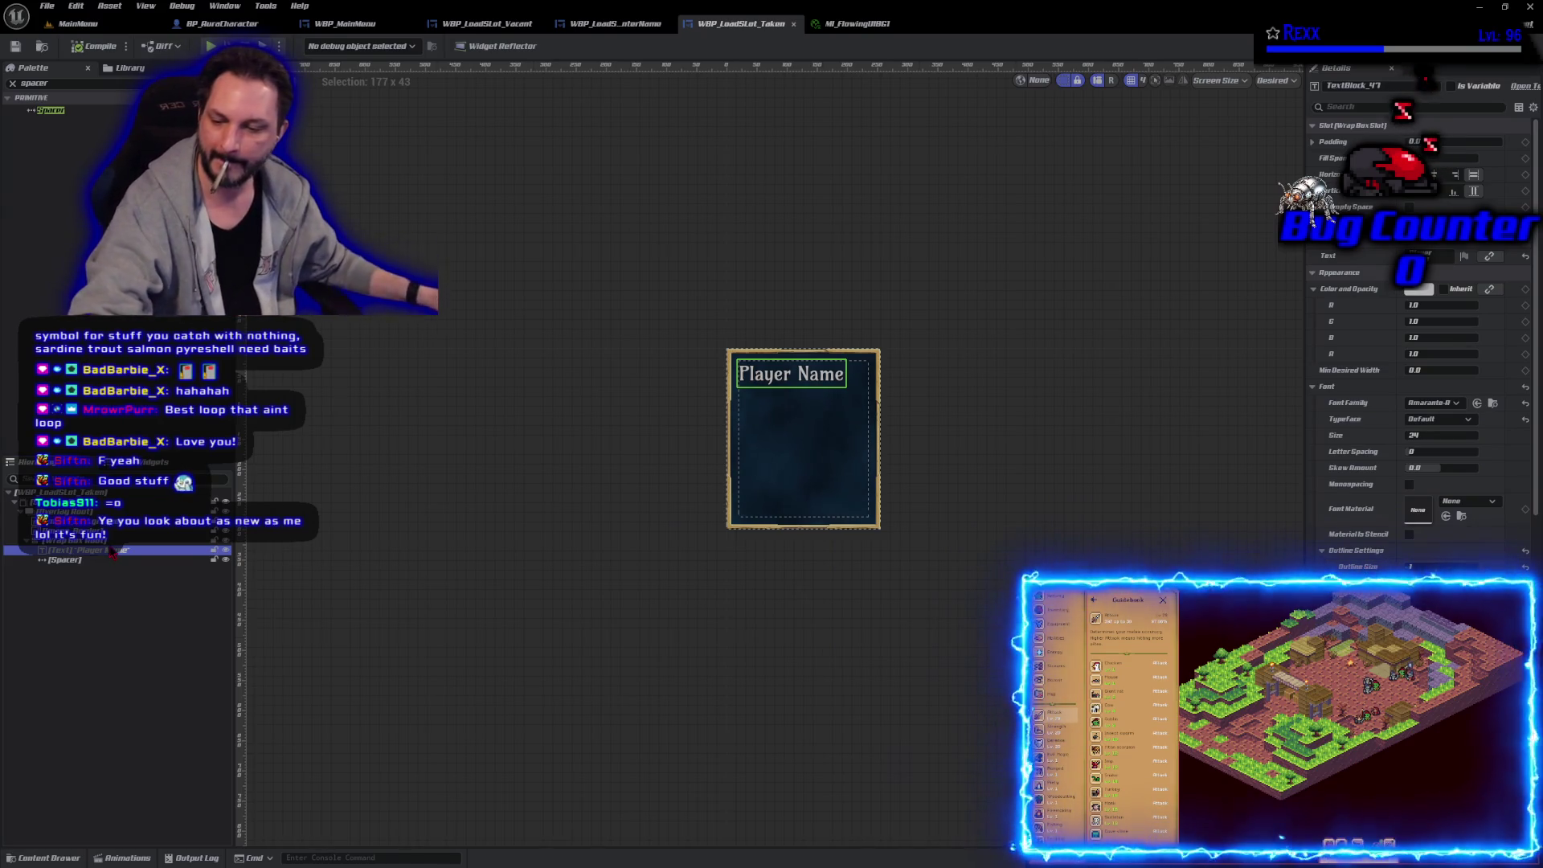
key("F2")
type("Text_PlayerName")
key("Return")
key("ctrl+d")
key("F2")
type("Text_Level")
key("Return")
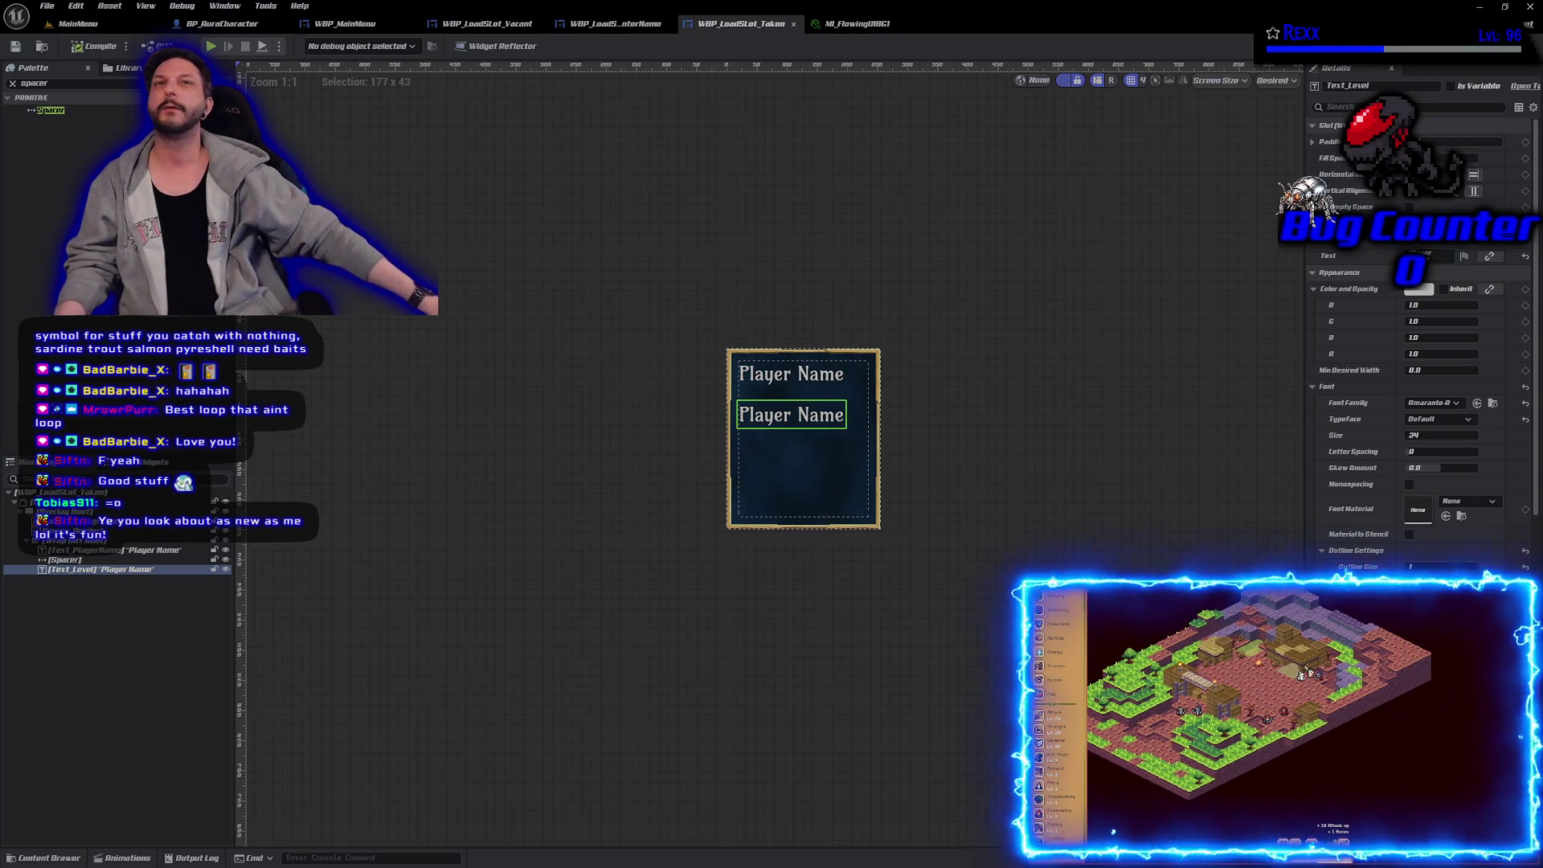
Step: Deselect the Text_Level copy by clicking an empty spot in the designer
left_click(951, 434)
left_click(799, 416)
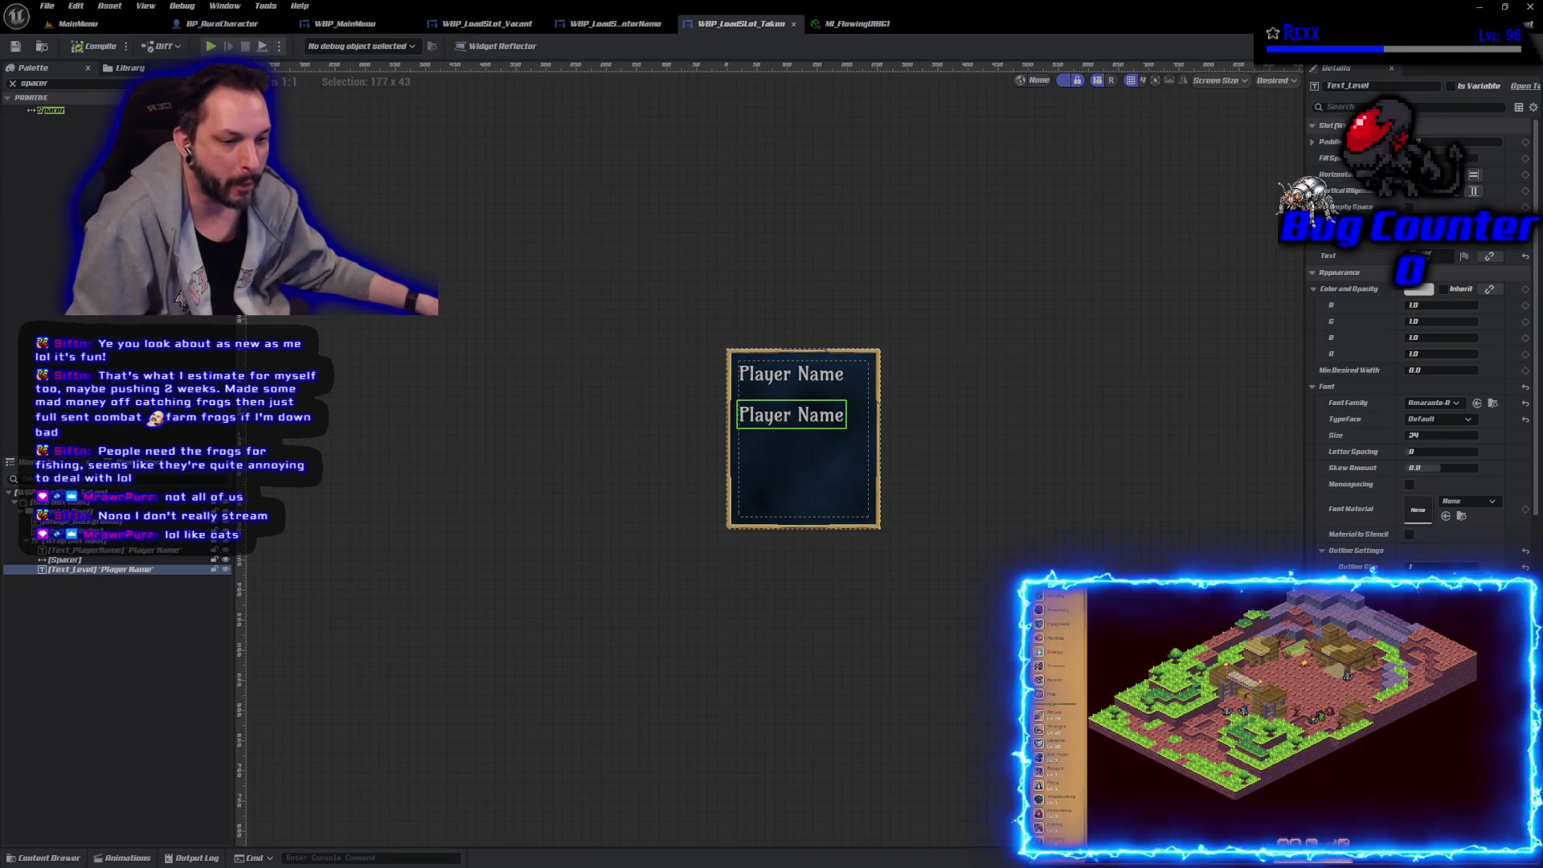
left_click(156, 622)
left_click(160, 569)
left_click(158, 626)
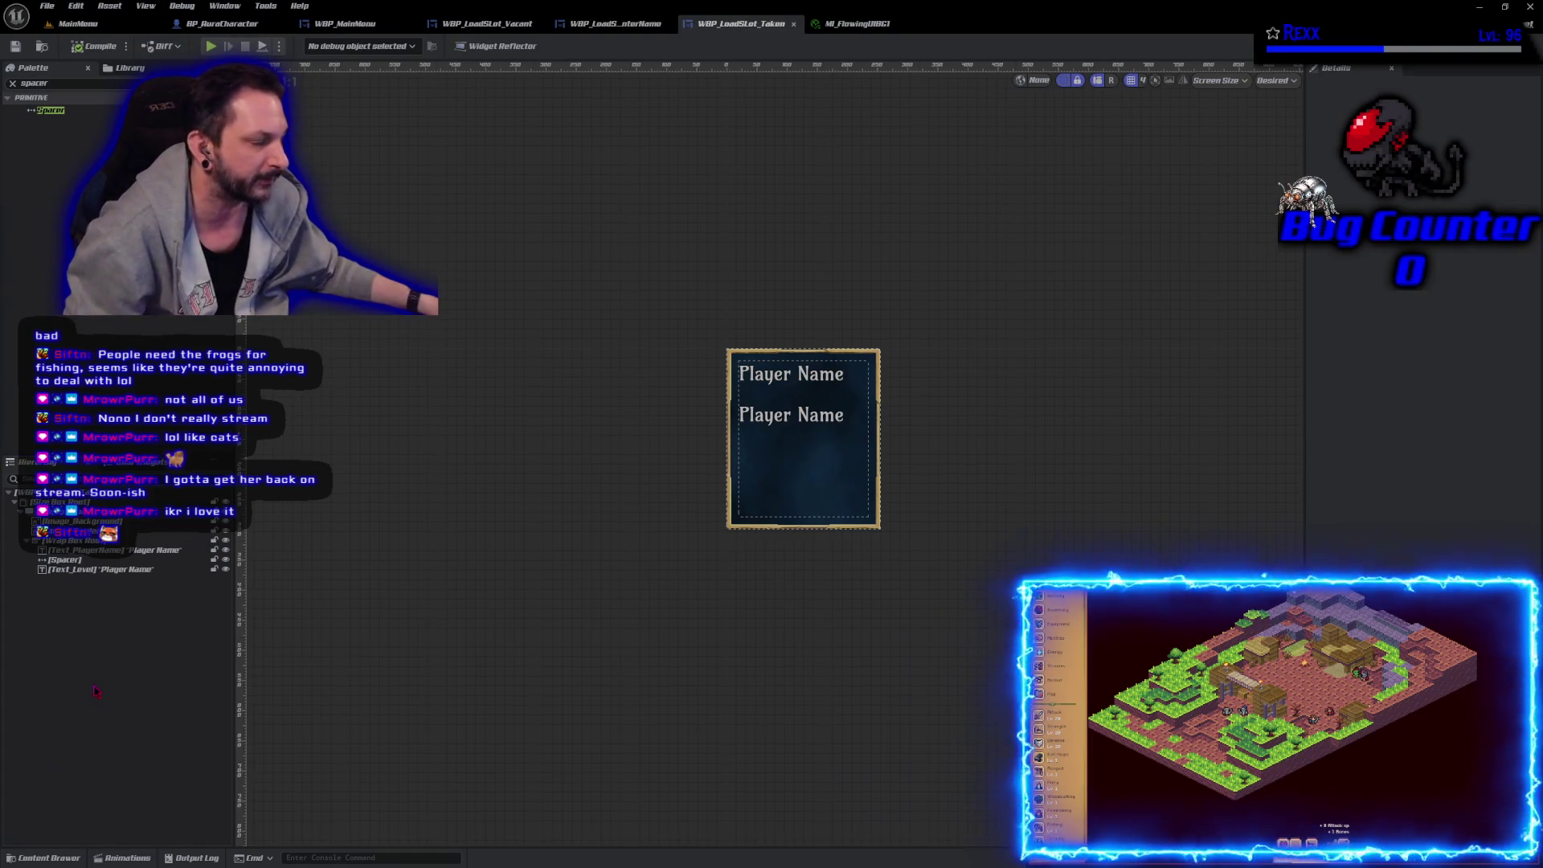
Step: Change the second text line, Text_Level, to read 'Level:'
left_click(801, 421)
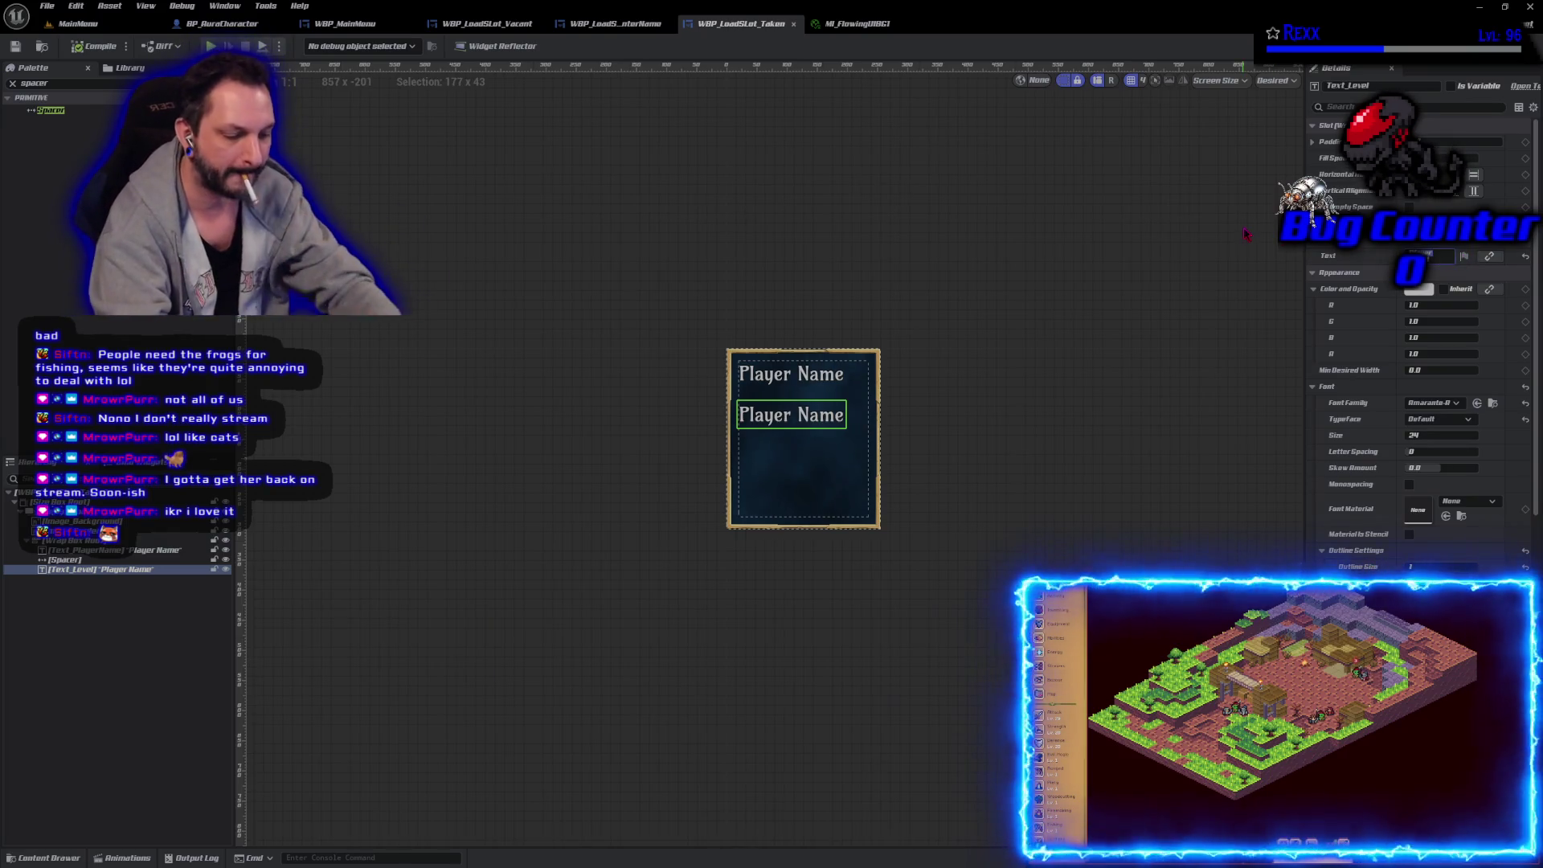
type("Level:")
key("Return")
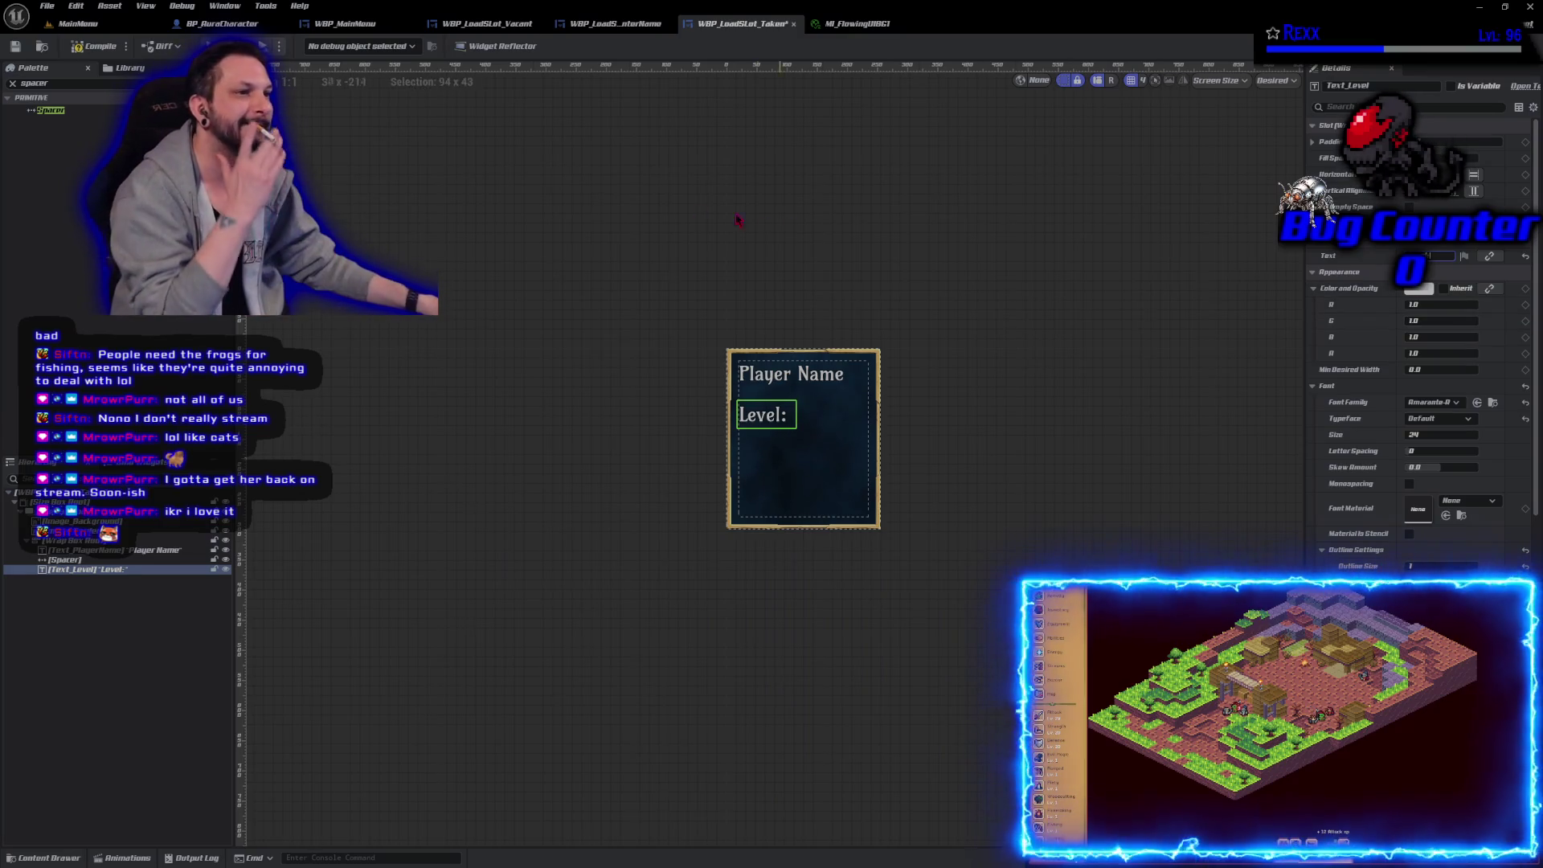
left_click(49, 7)
key("Escape")
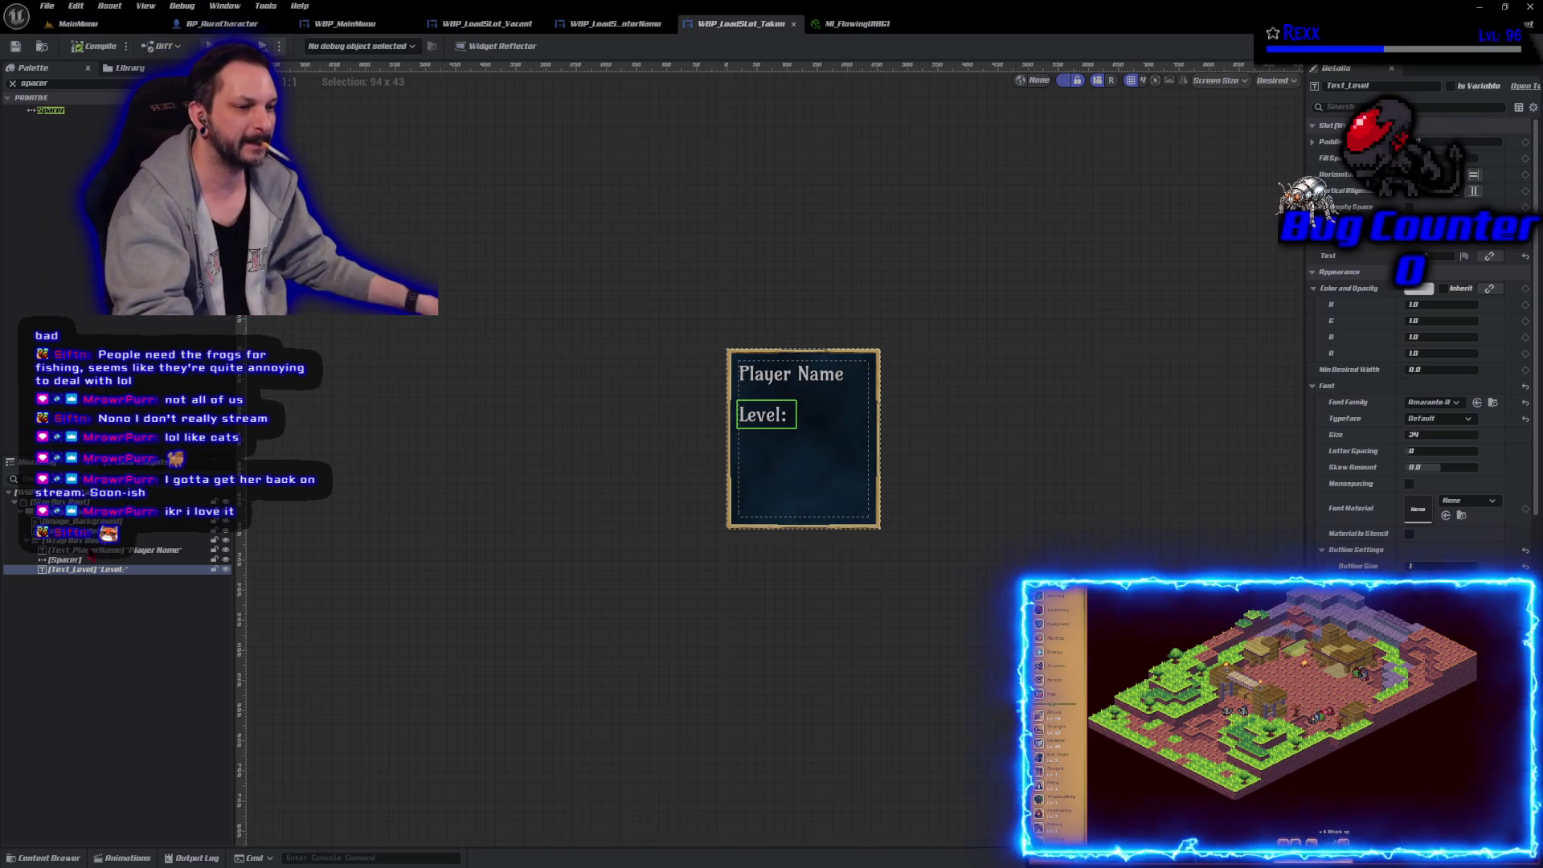
Step: Insert a spacer above Level:, duplicate Level: as Text_LevelValue reading 1, and compile
left_click_drag(50, 110, 89, 566)
left_click(88, 570)
key("ctrl+d")
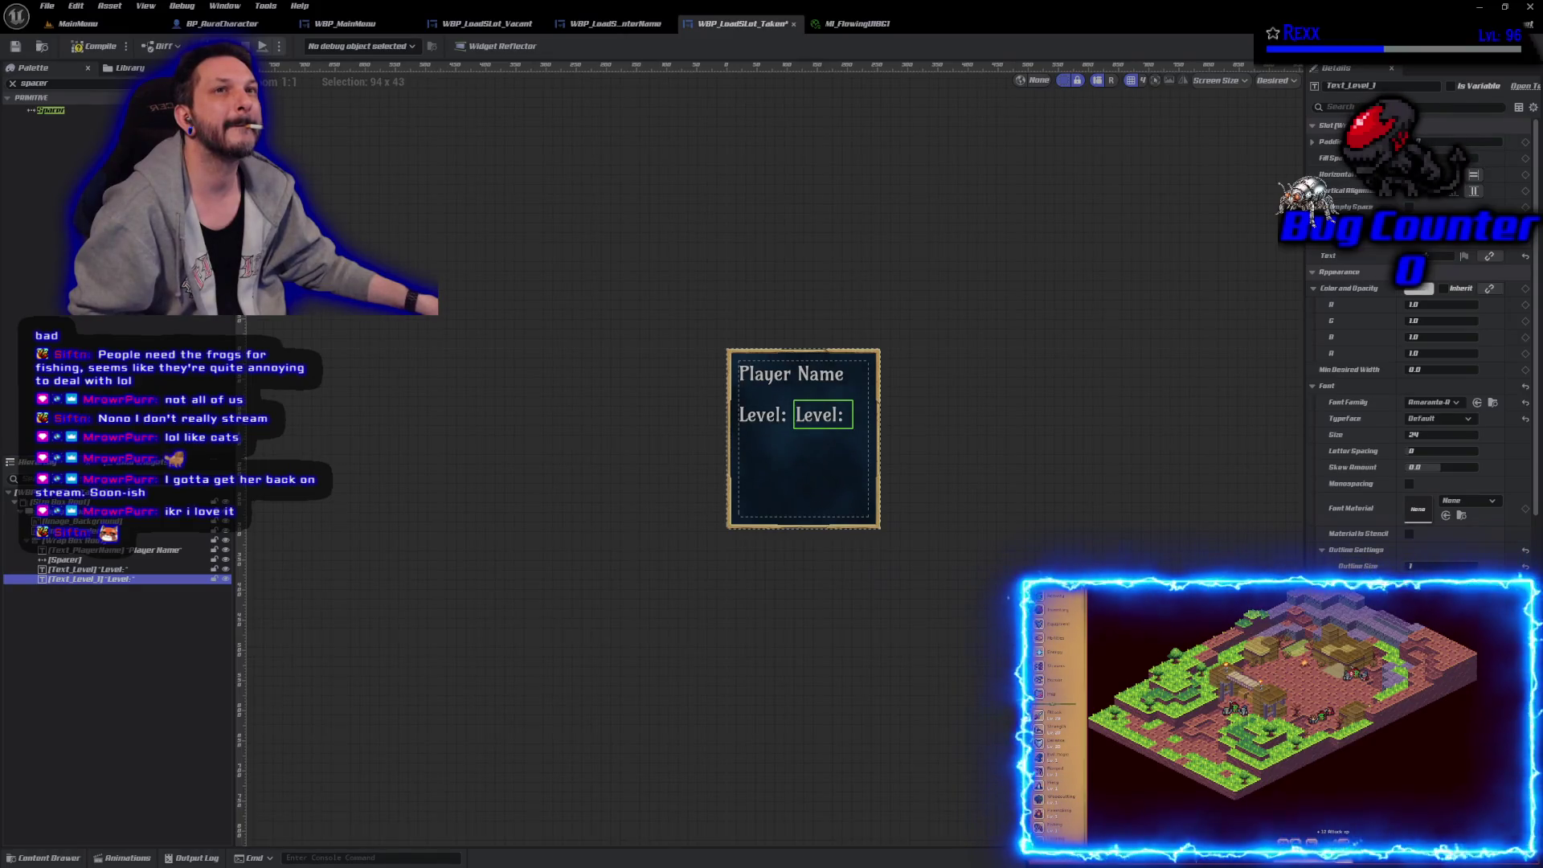
key("F2")
key("BackSpace")
type("Text_LevelVal")
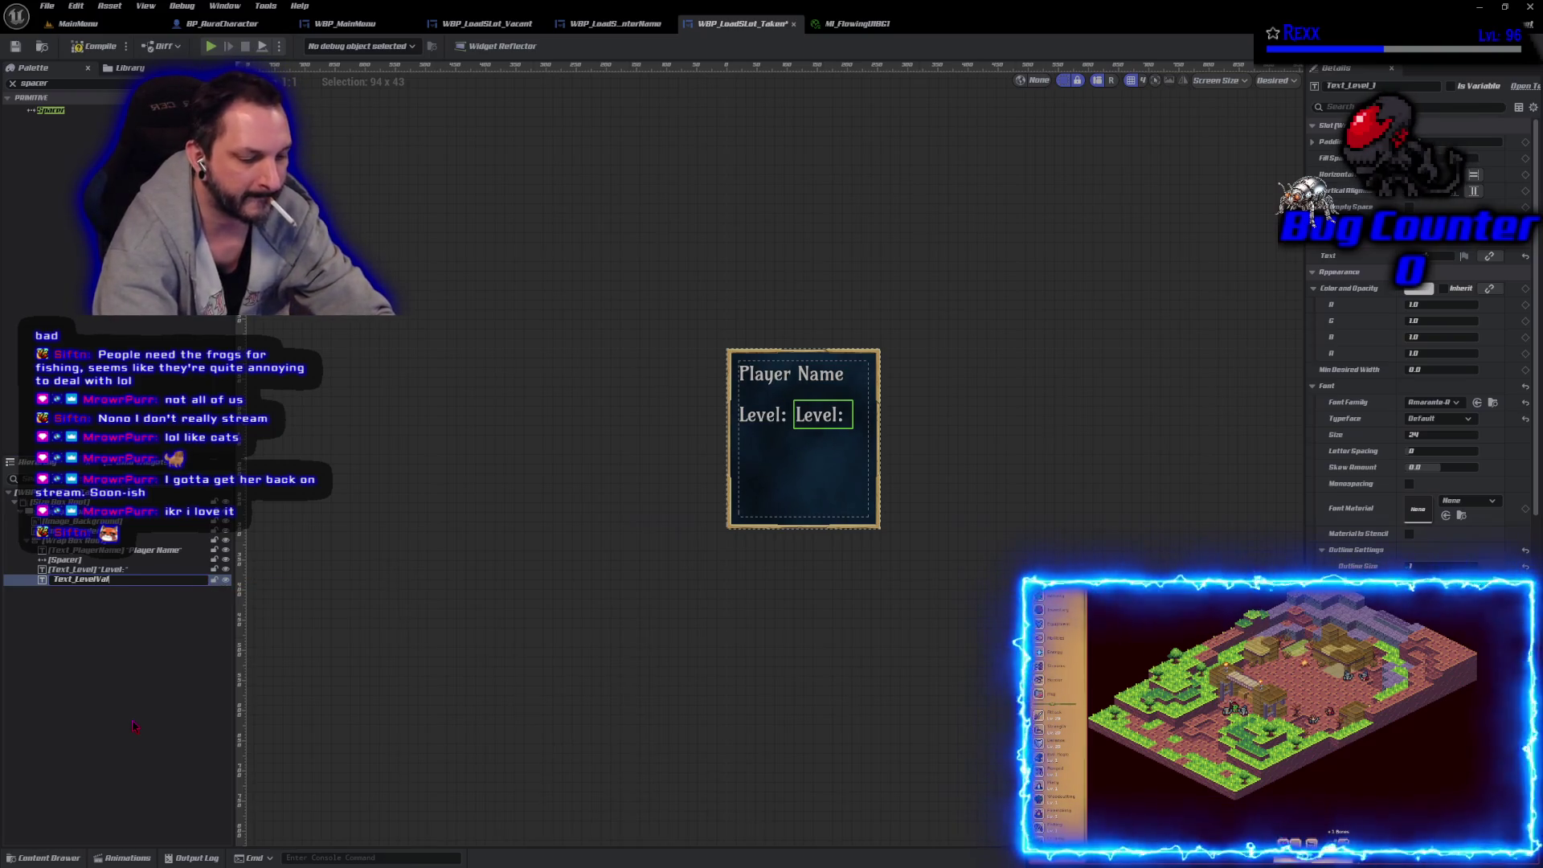
type("ue")
key("Return")
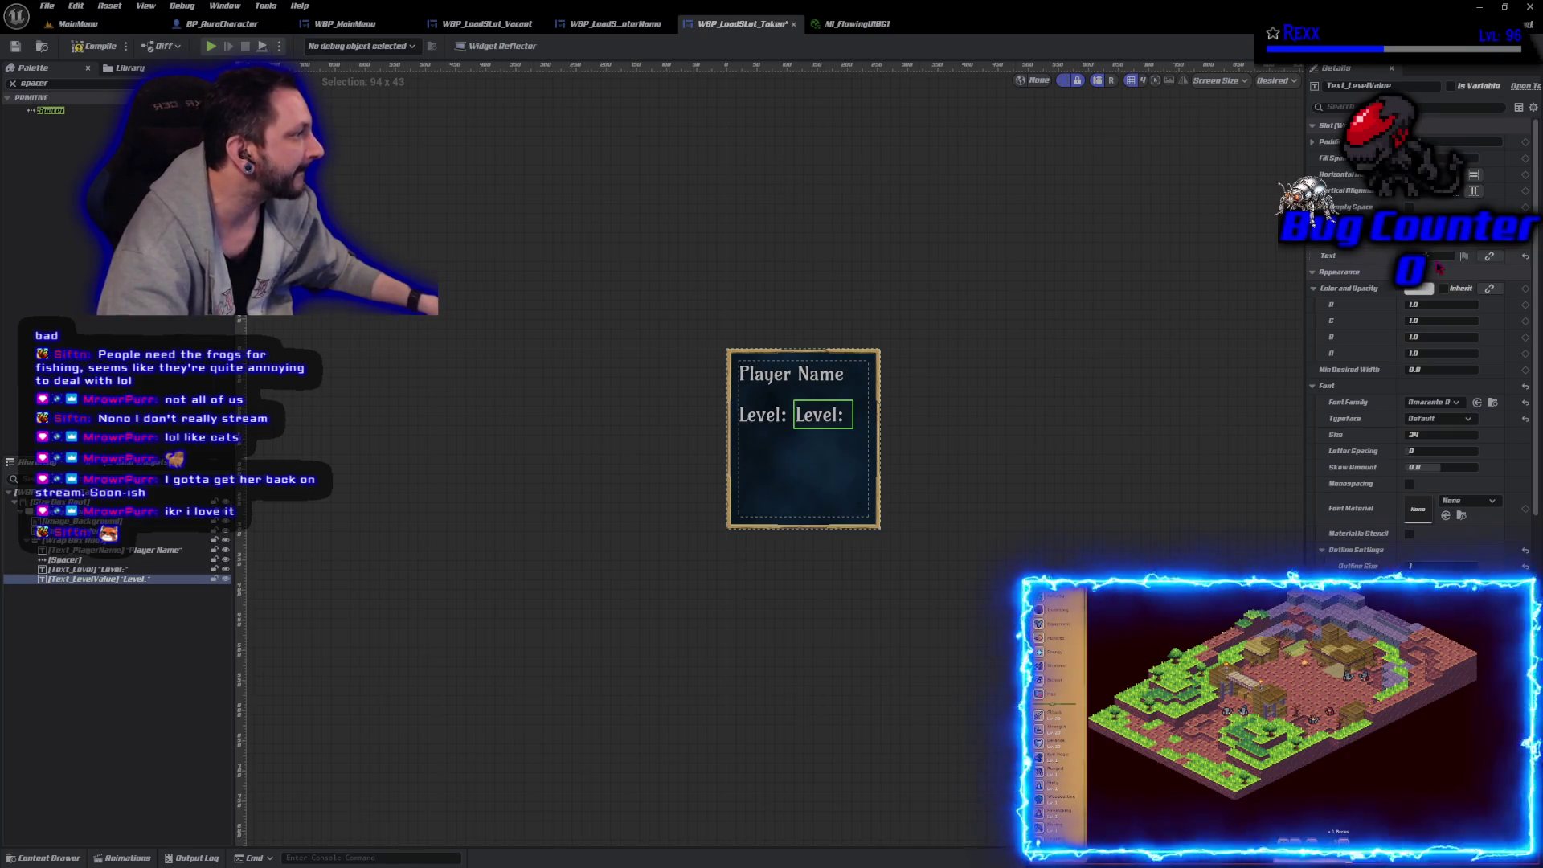
type("1")
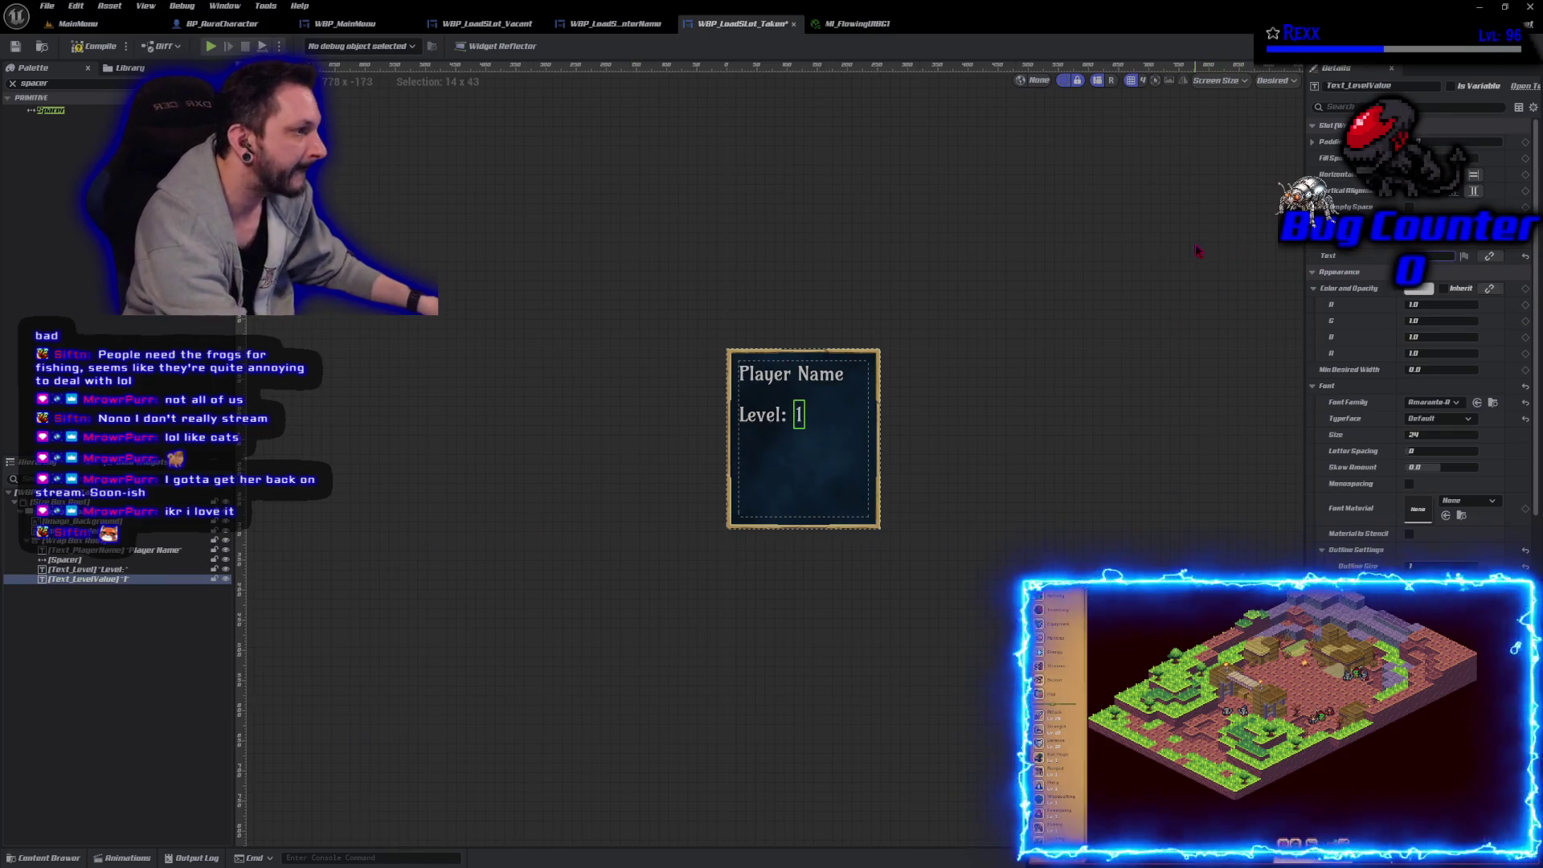
left_click(81, 46)
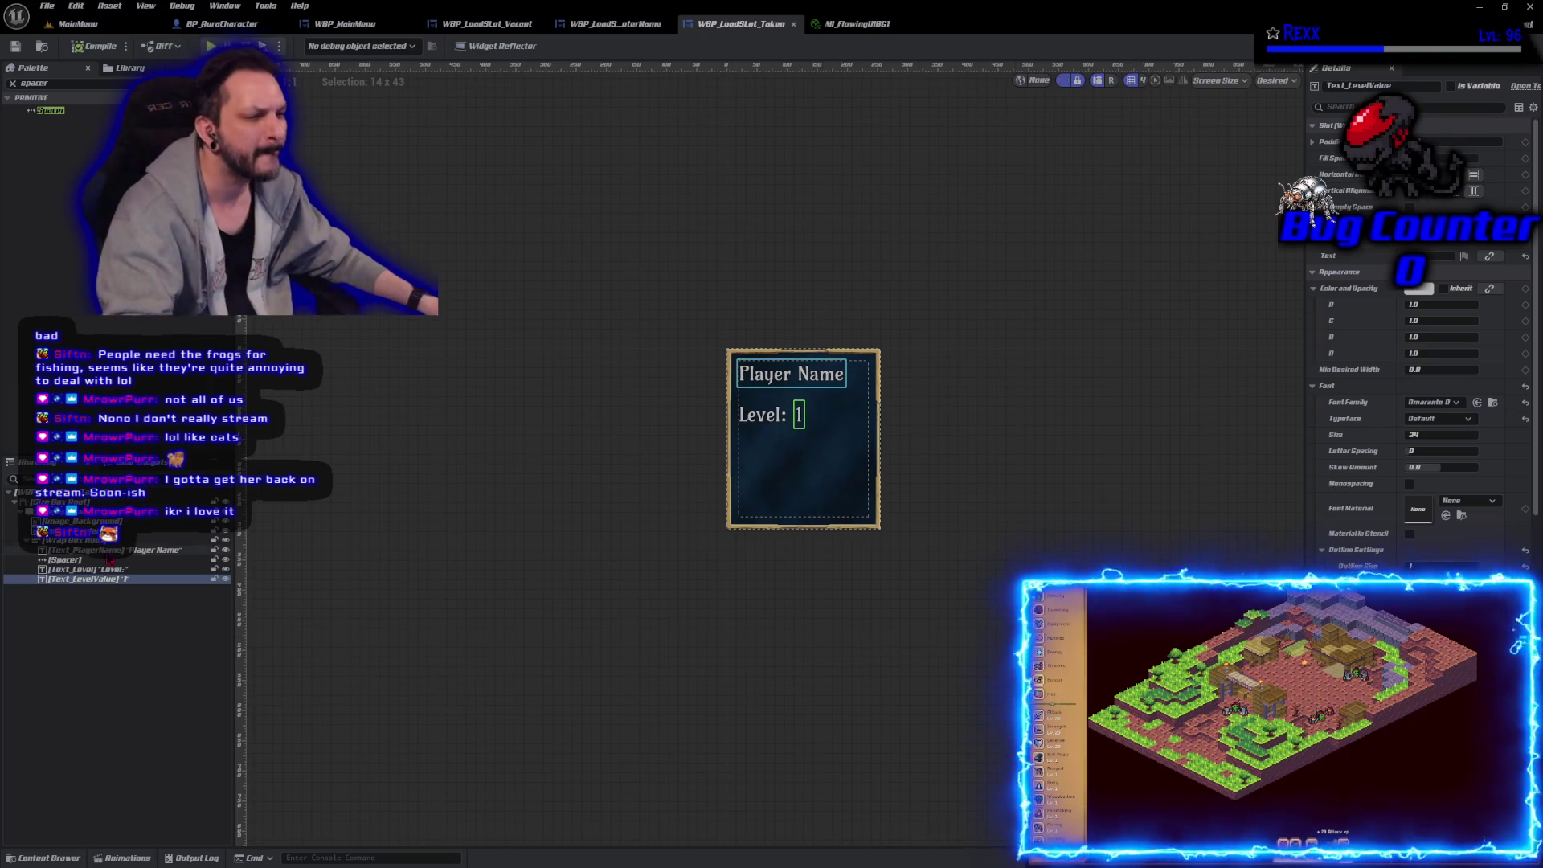
Step: Duplicate the spacer below the Level line and paste copies of Text_Level and Text_LevelValue under it
left_click(96, 559)
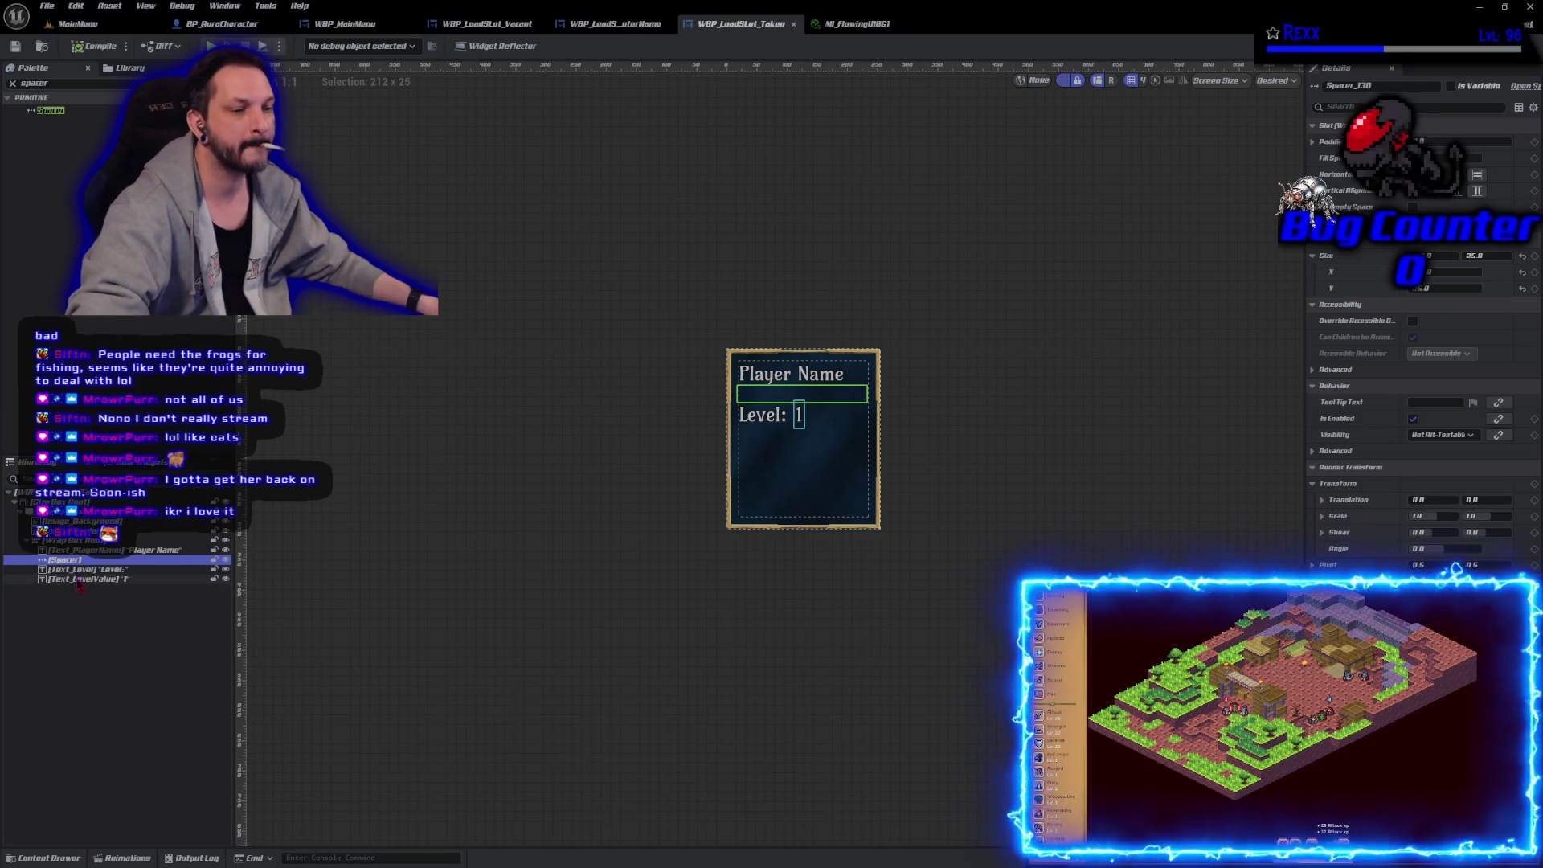
left_click(83, 579)
key("ctrl+v")
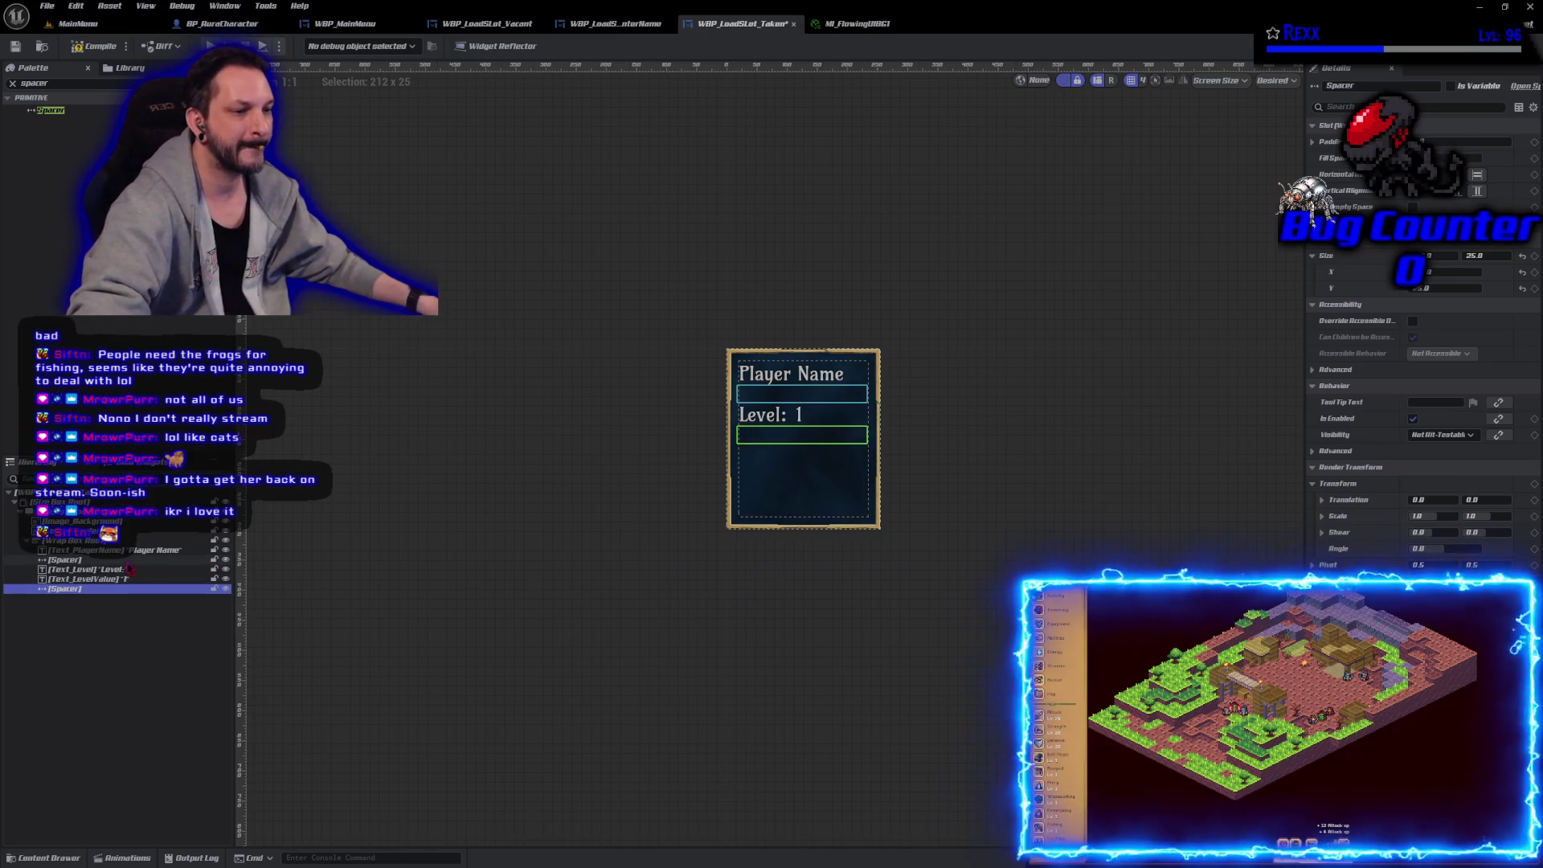
left_click(96, 560)
left_click(127, 570)
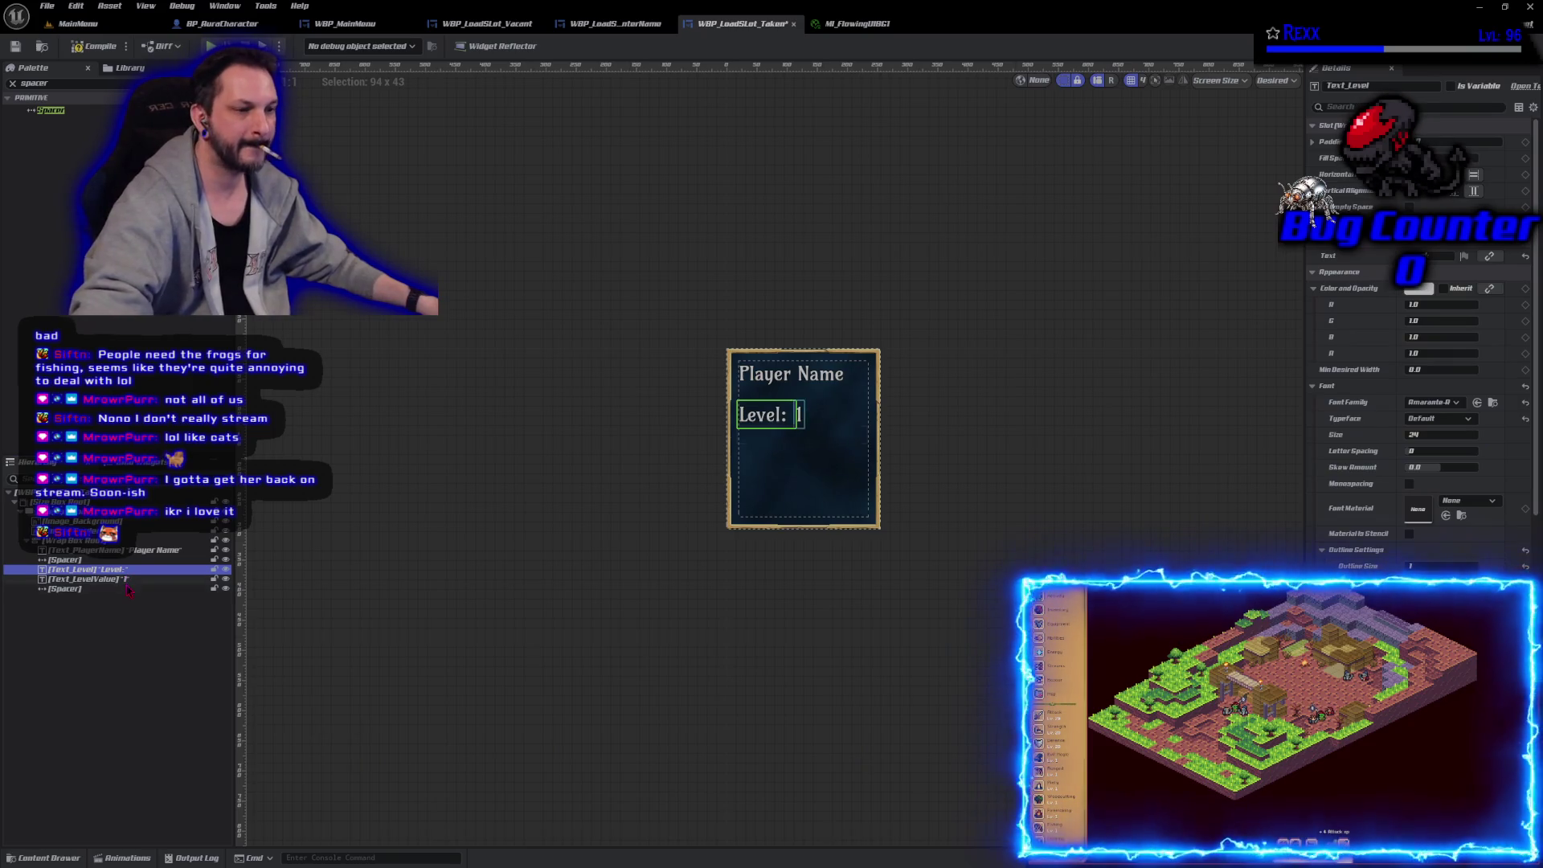
left_click(126, 580, "ctrl")
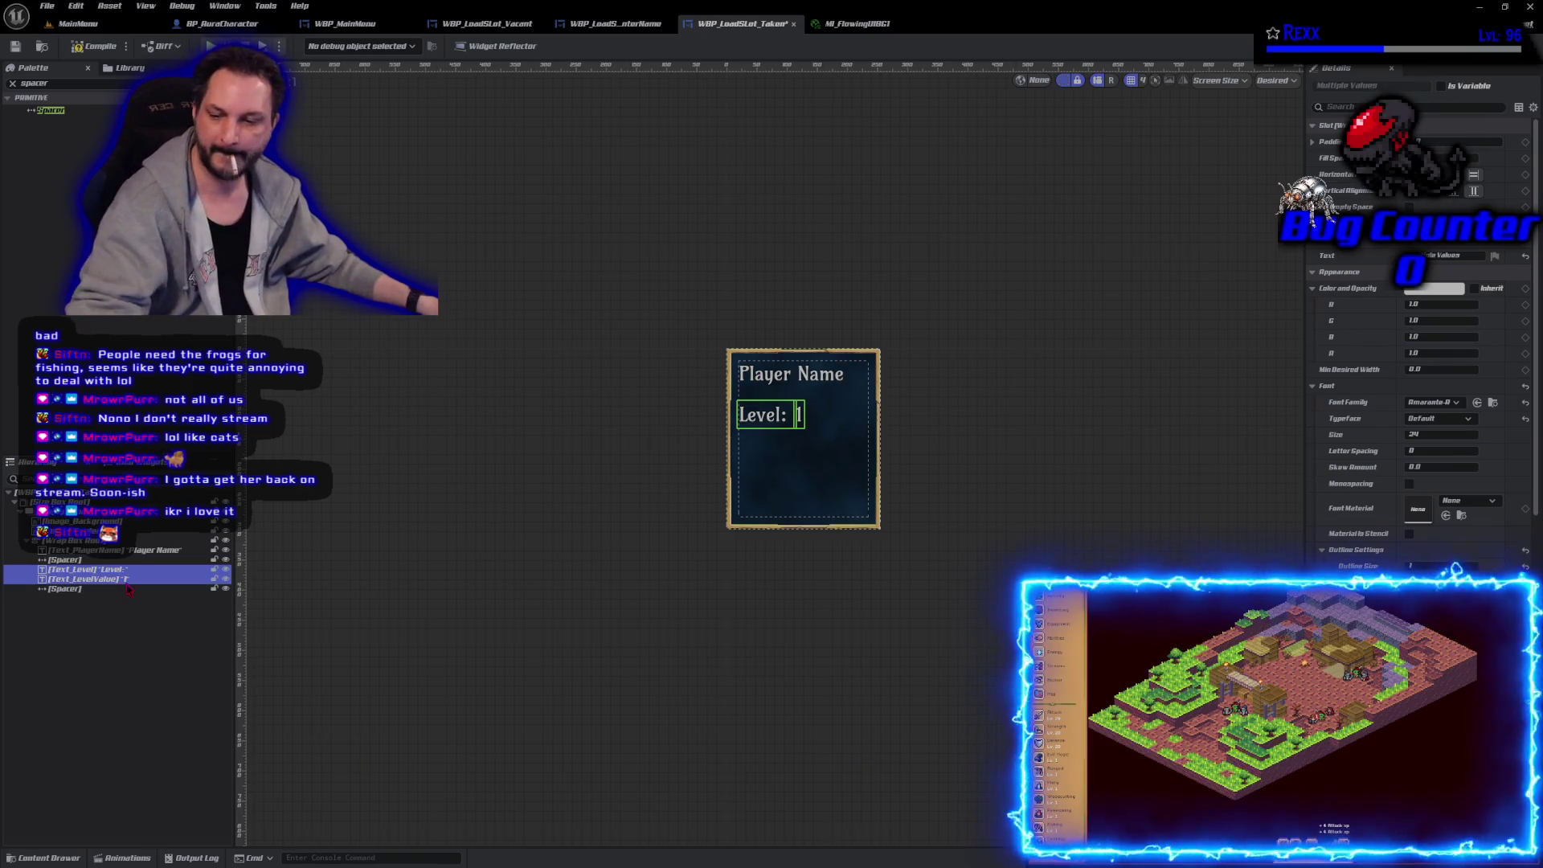
left_click(128, 589)
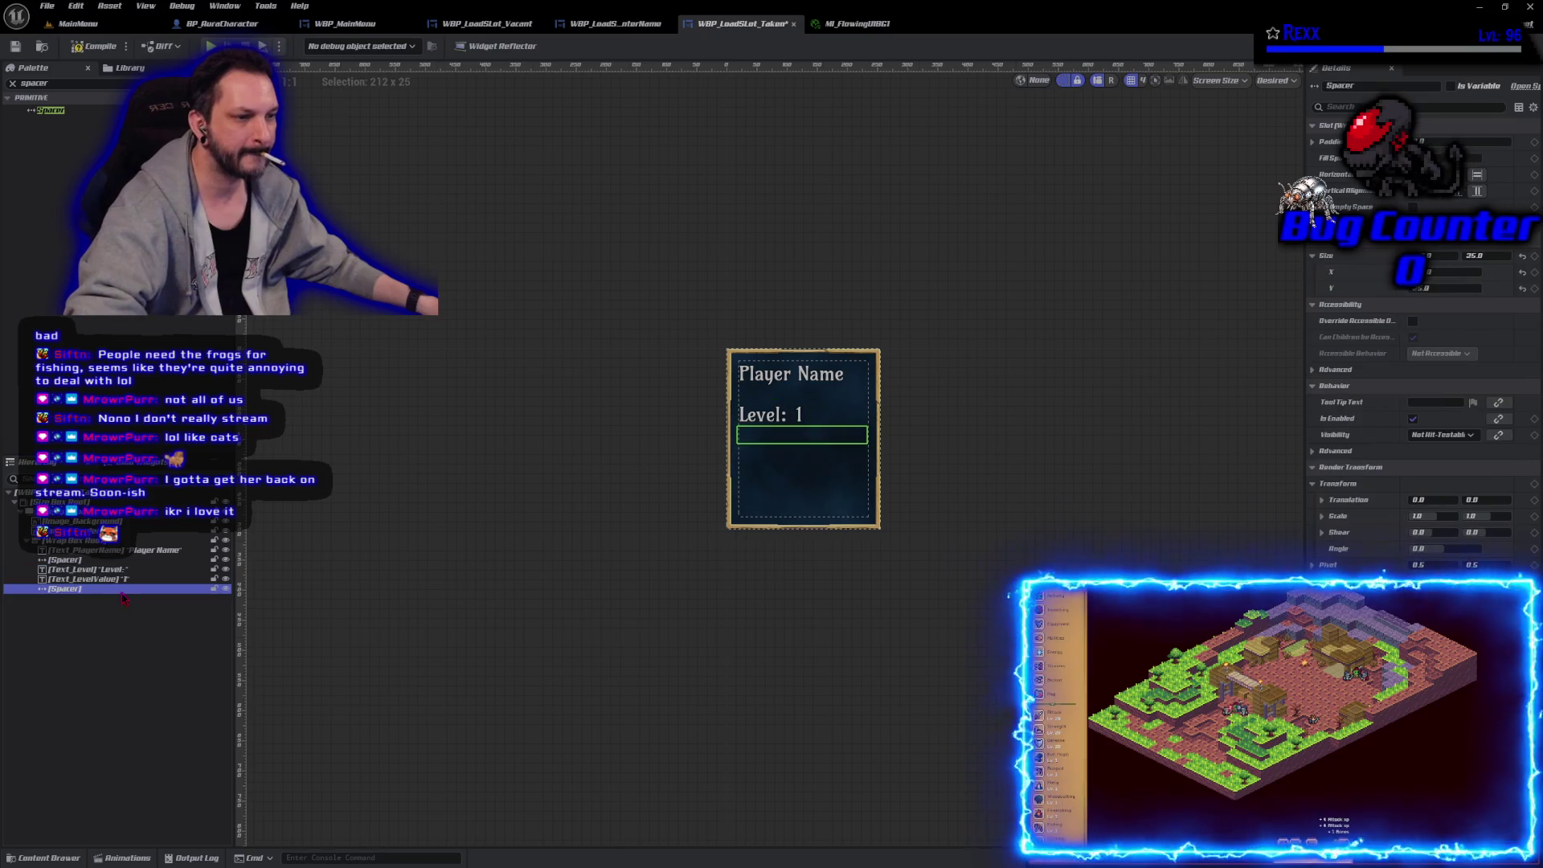
key("ctrl+v")
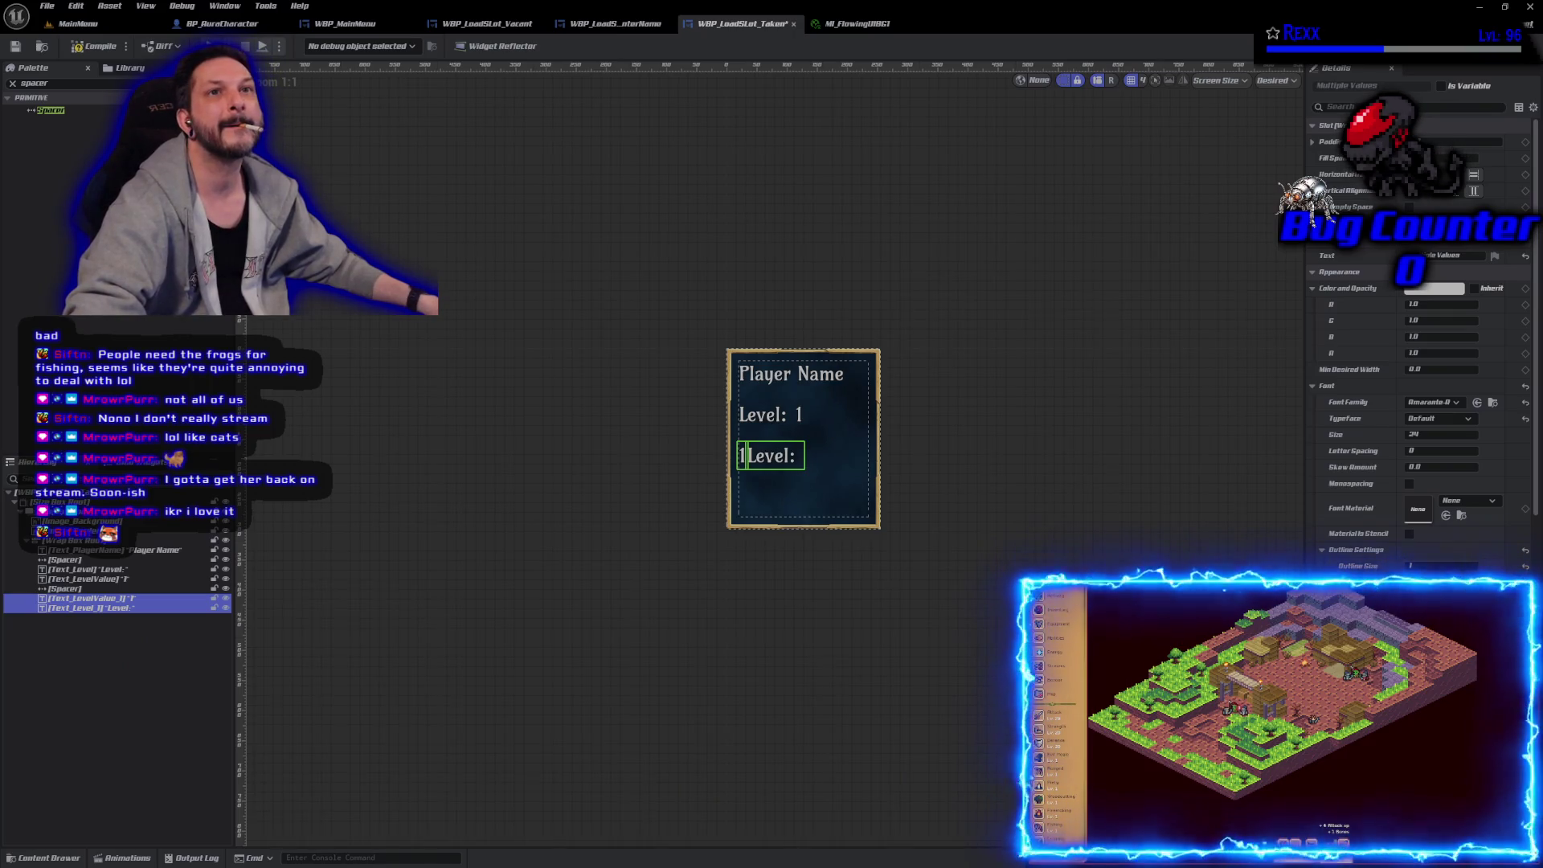
Step: Rename the pasted Text_LevelValue_1 to Text_Map and set its text to 'Map:'
left_click(86, 599)
left_click(86, 605)
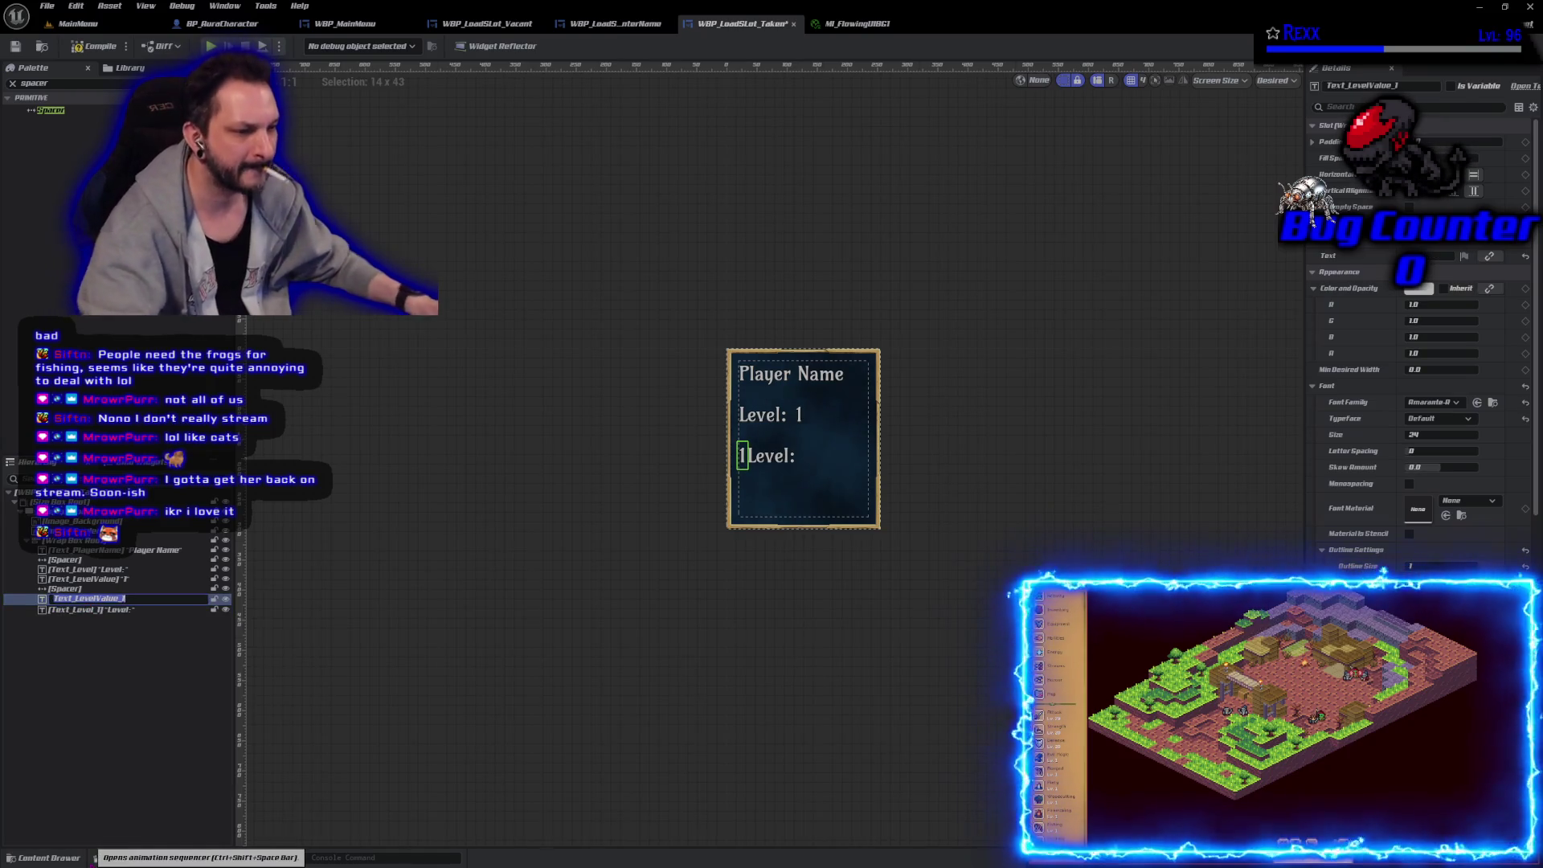
key("BackSpace")
key("BackSpace")
key("BackSpace")
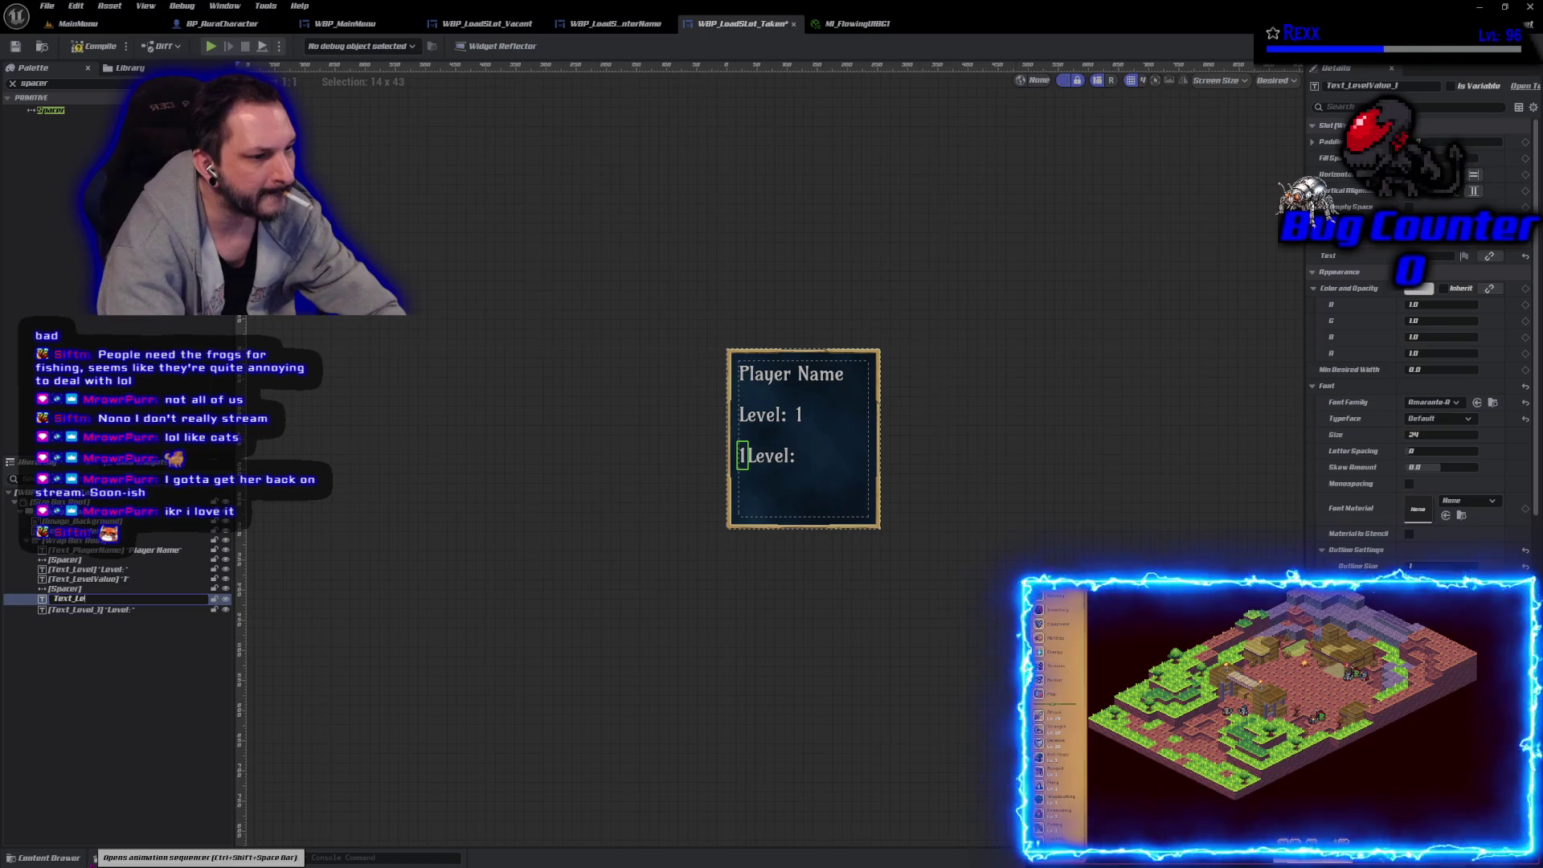
type("Map")
key("Return")
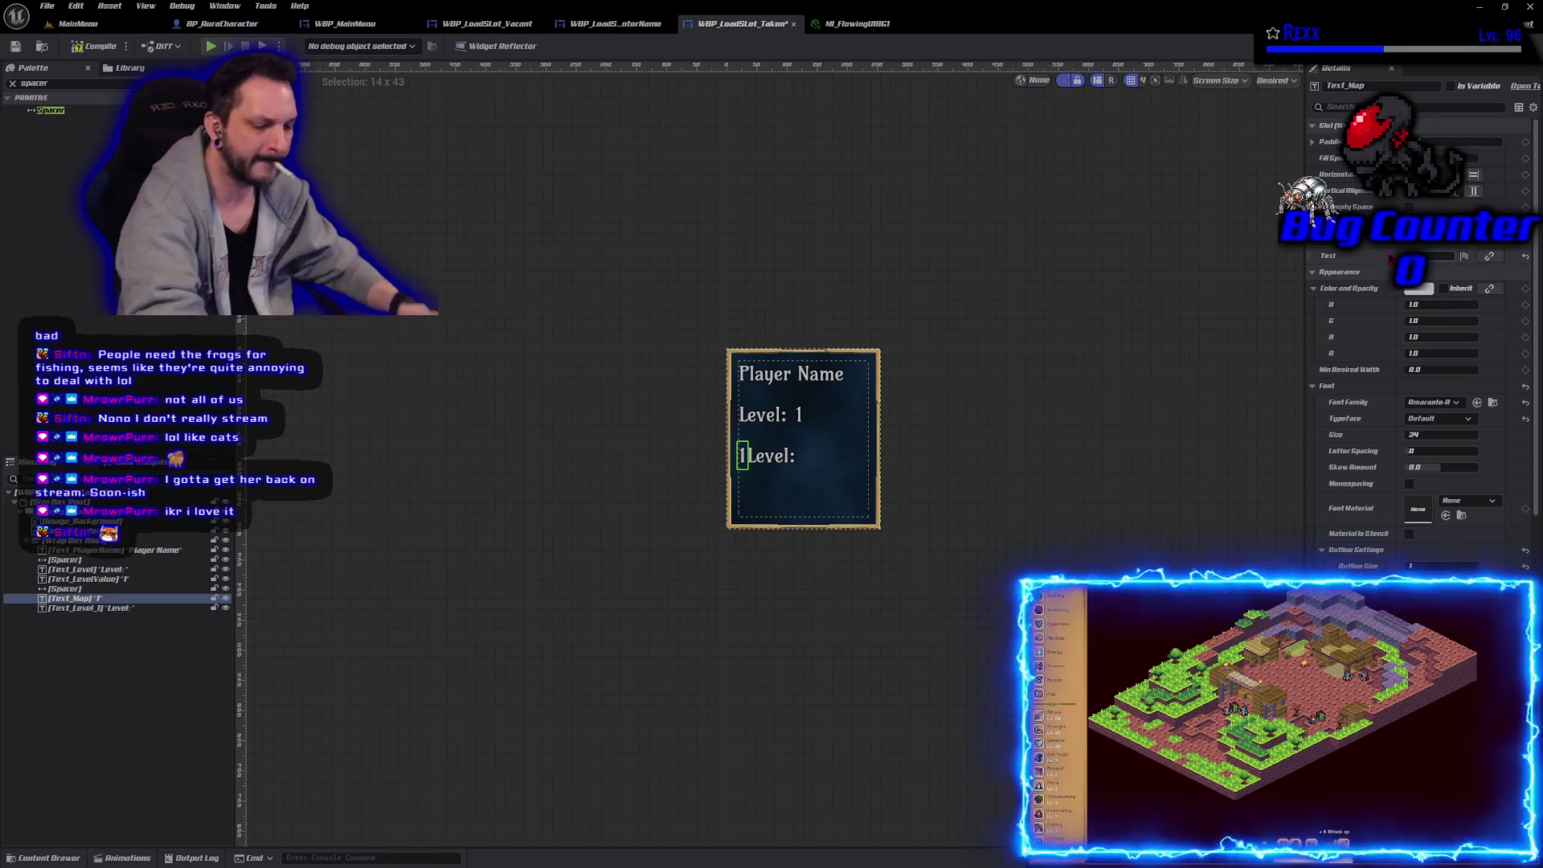
type("Map:")
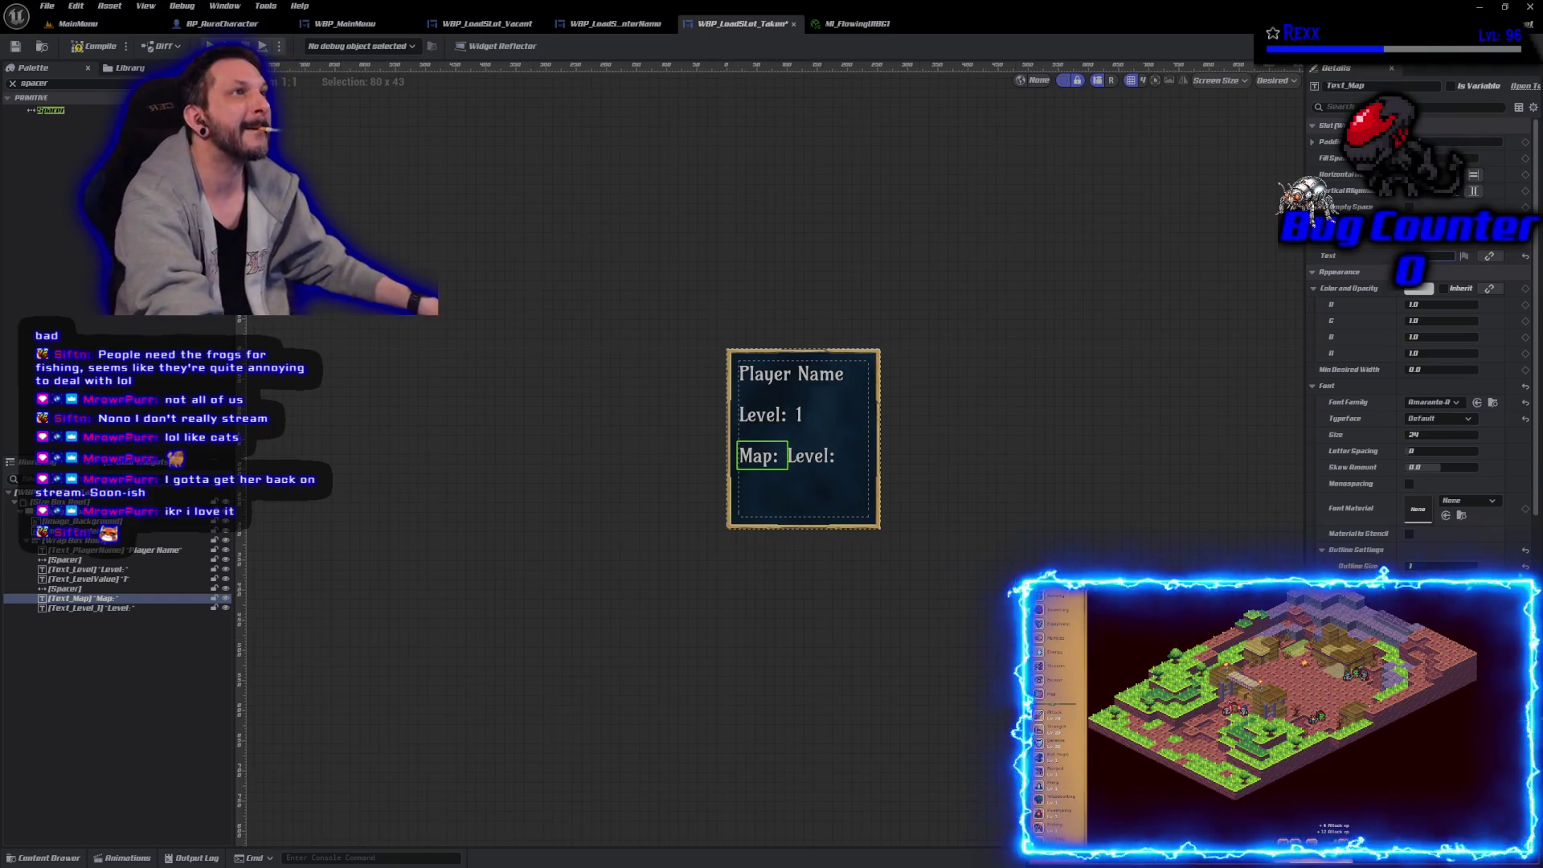
Step: Rename the pasted Text_Level_1 to Text_MapValue, then switch back to the Microscape game
left_click(119, 609)
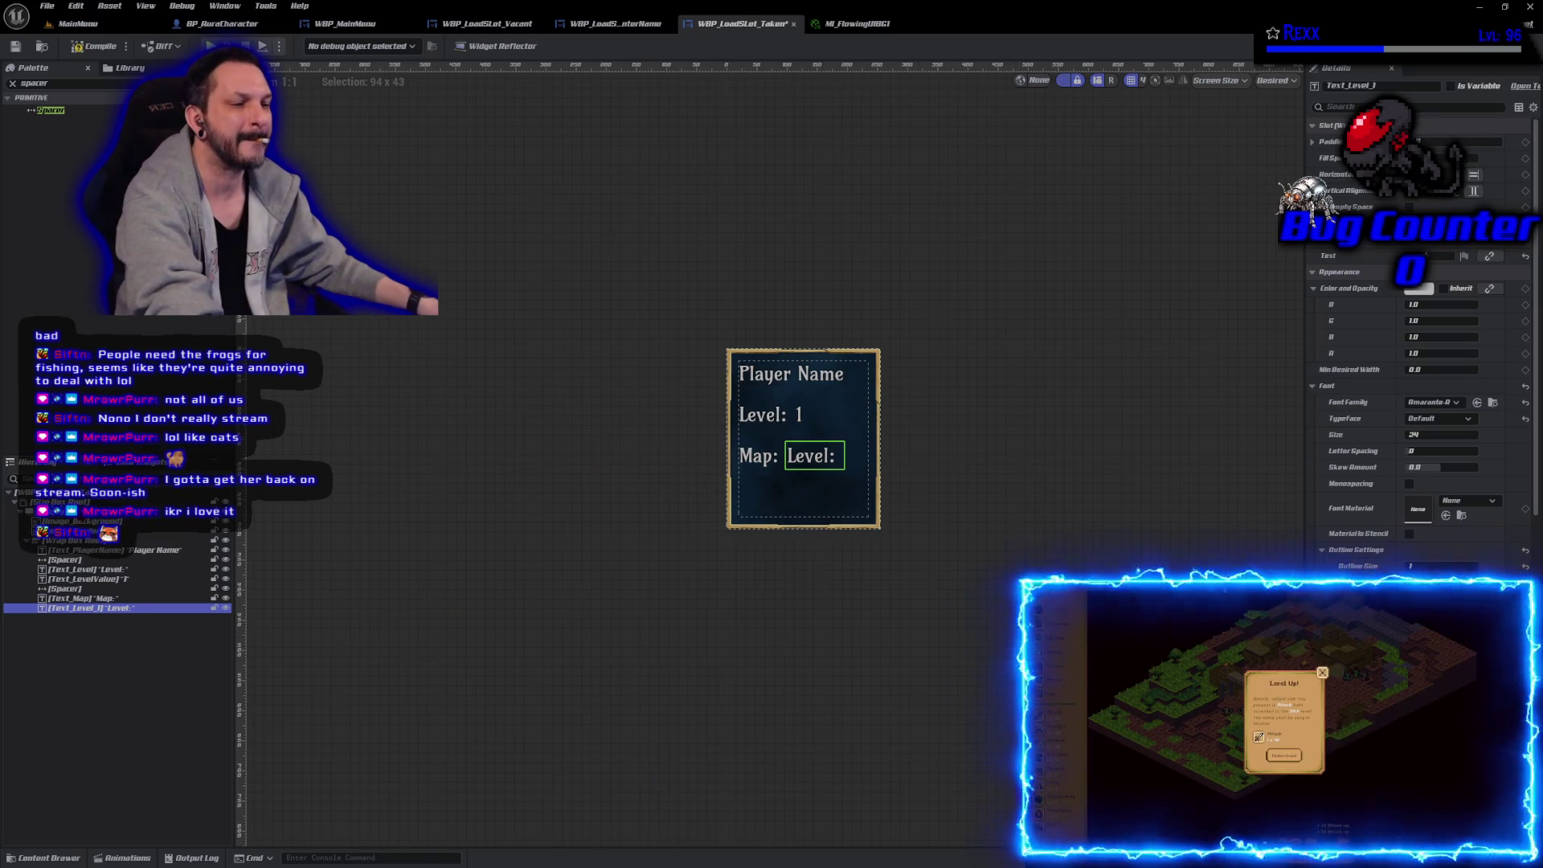
double_click(129, 615)
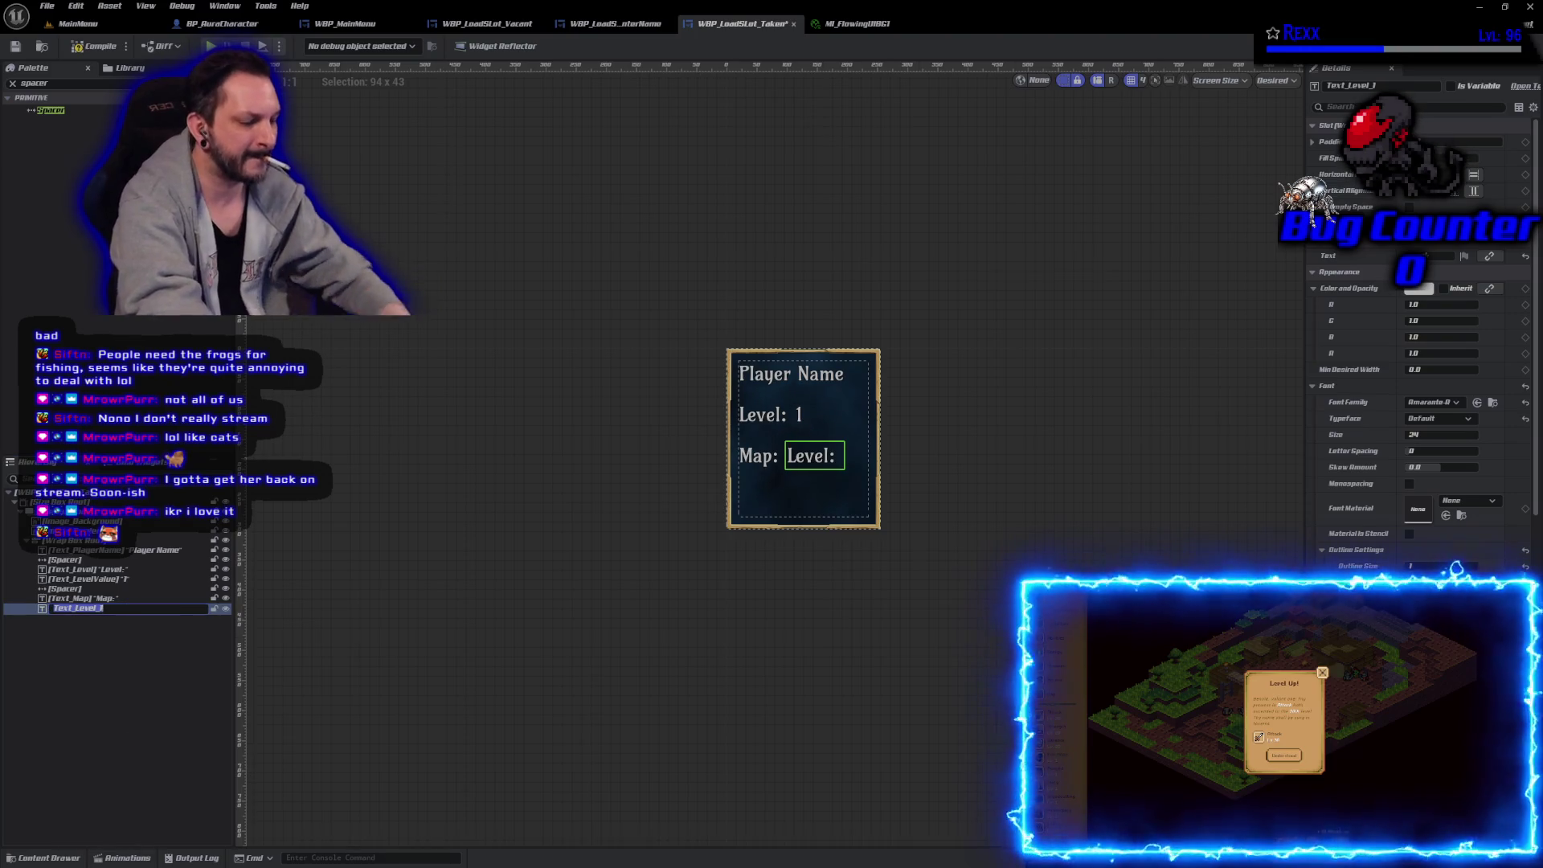
key("BackSpace")
key("BackSpace")
key("BackSpace")
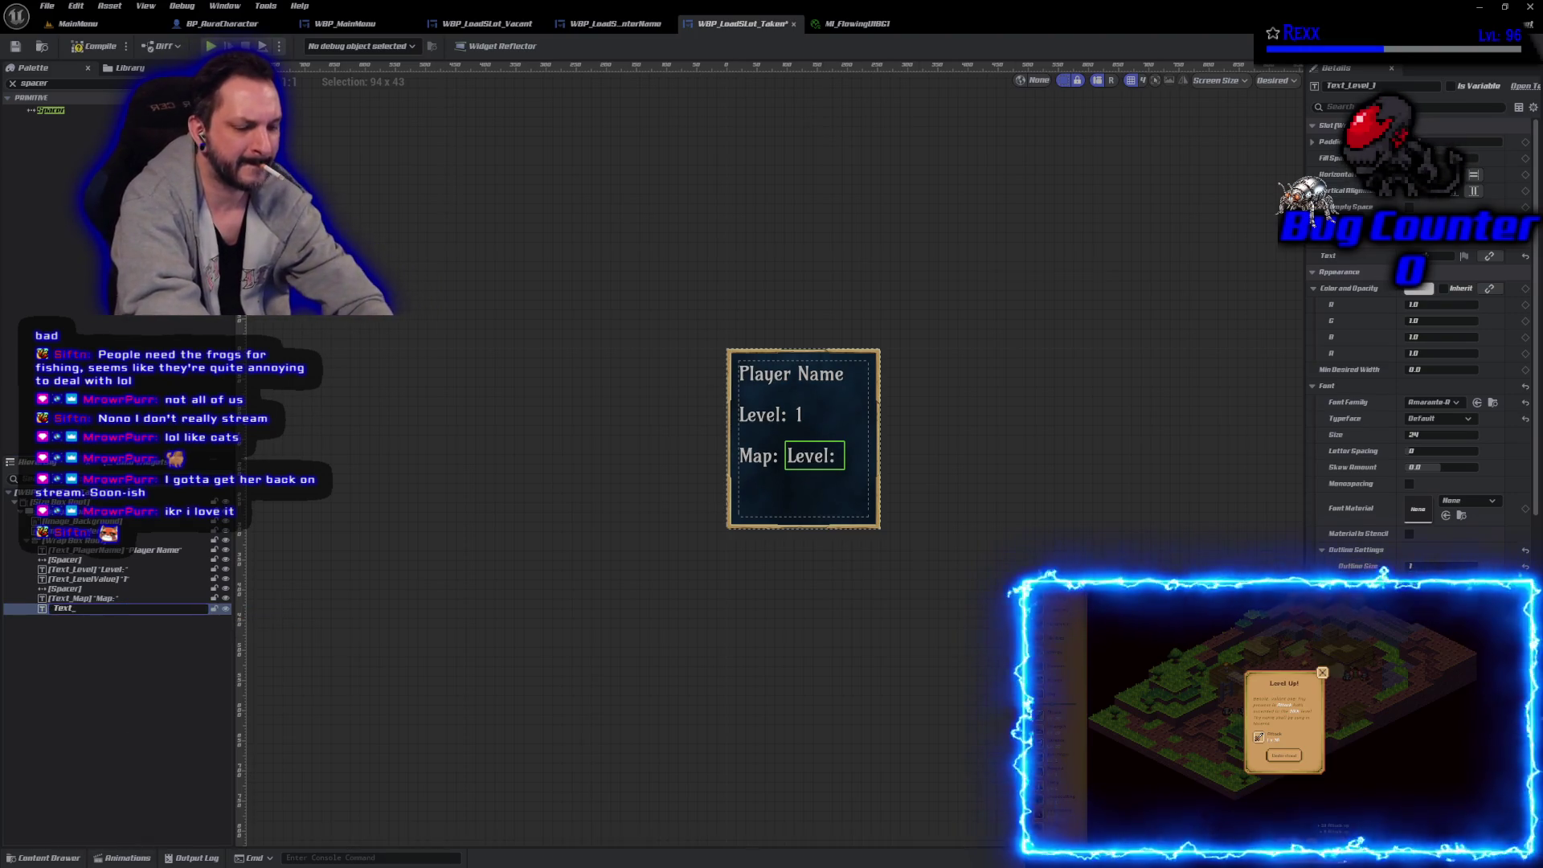
type("MapVB")
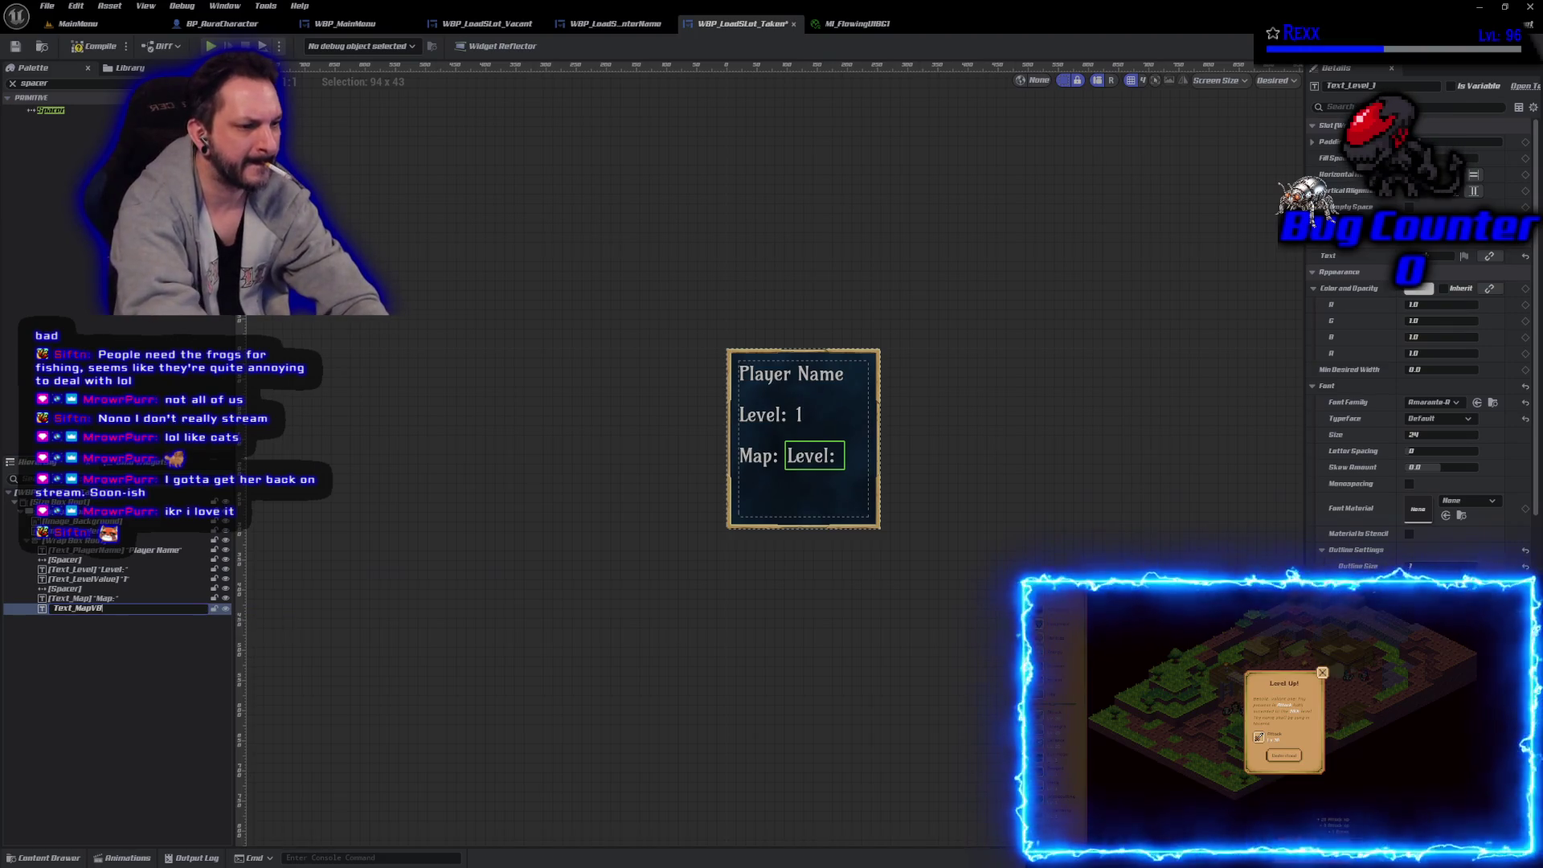
type("e")
key("Return")
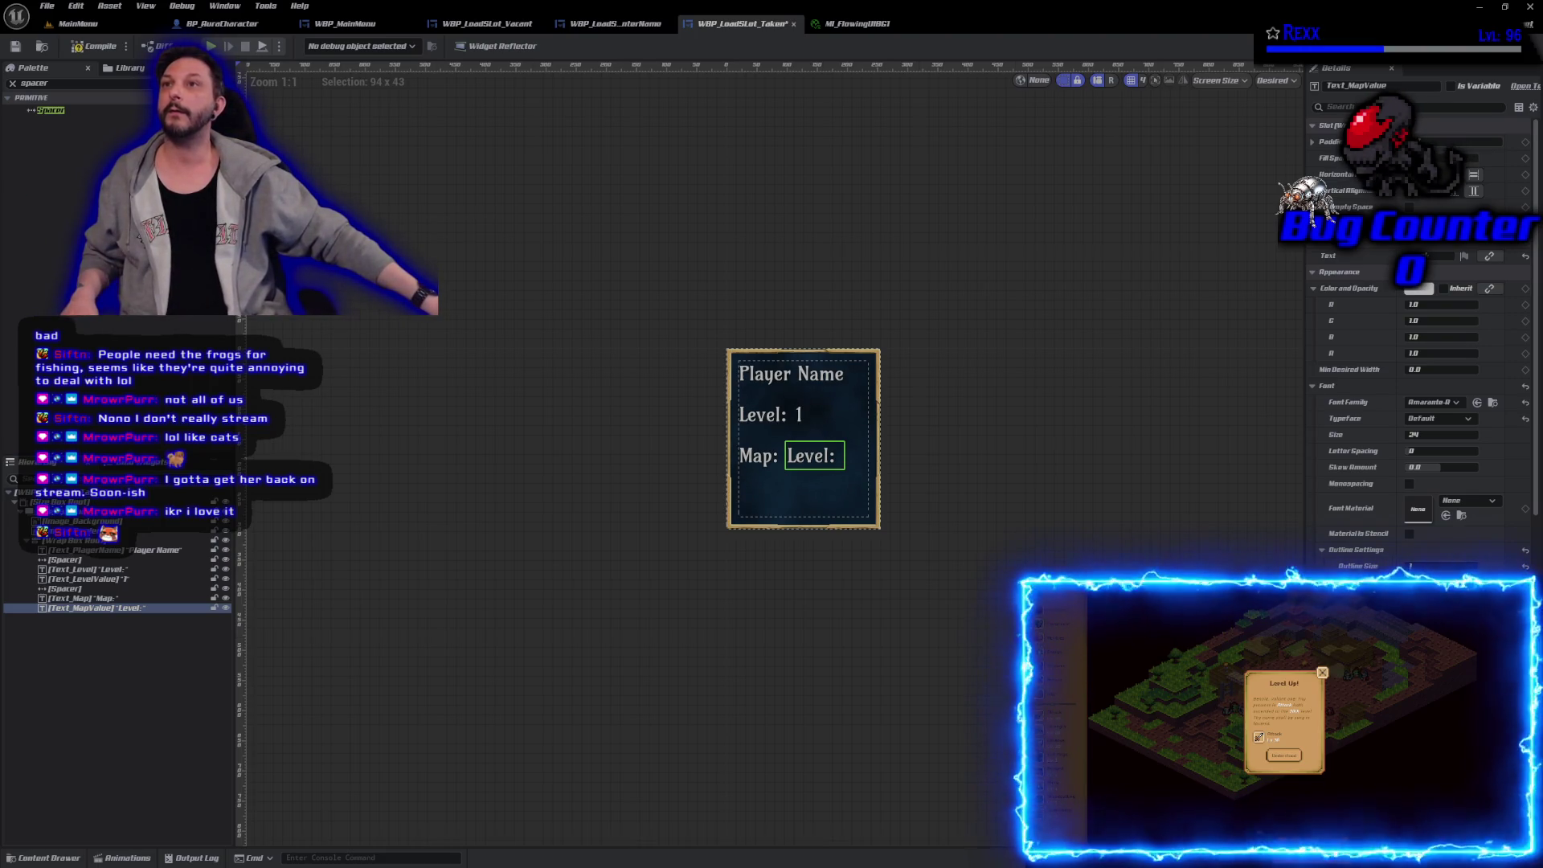
key("alt+Tab")
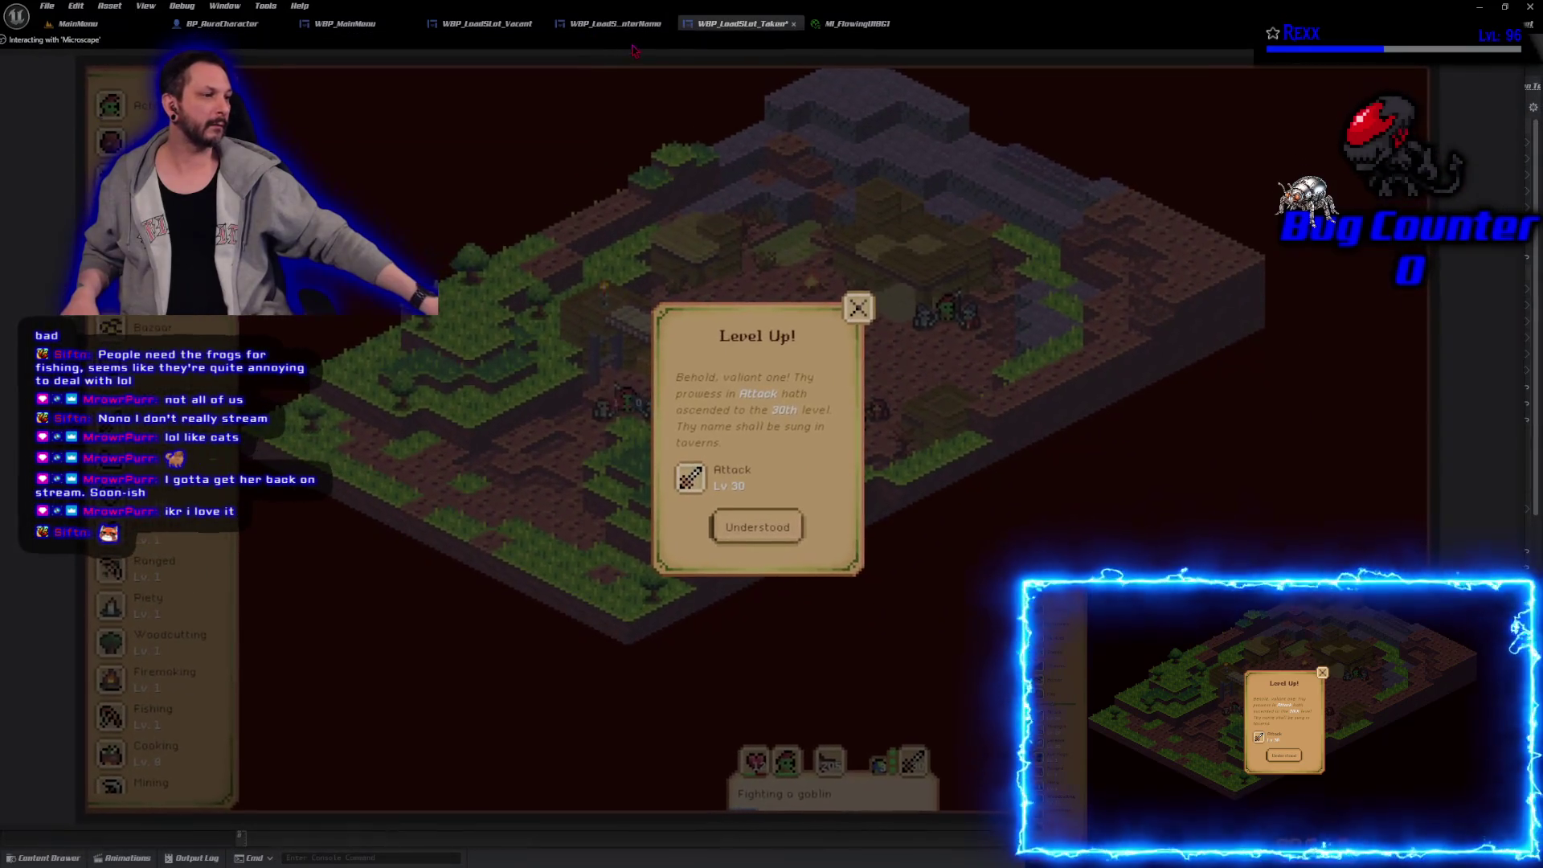
Step: Dismiss the Level Up notice and replace the Steel Scimitar with the Mithril Scimitar
left_click(755, 527)
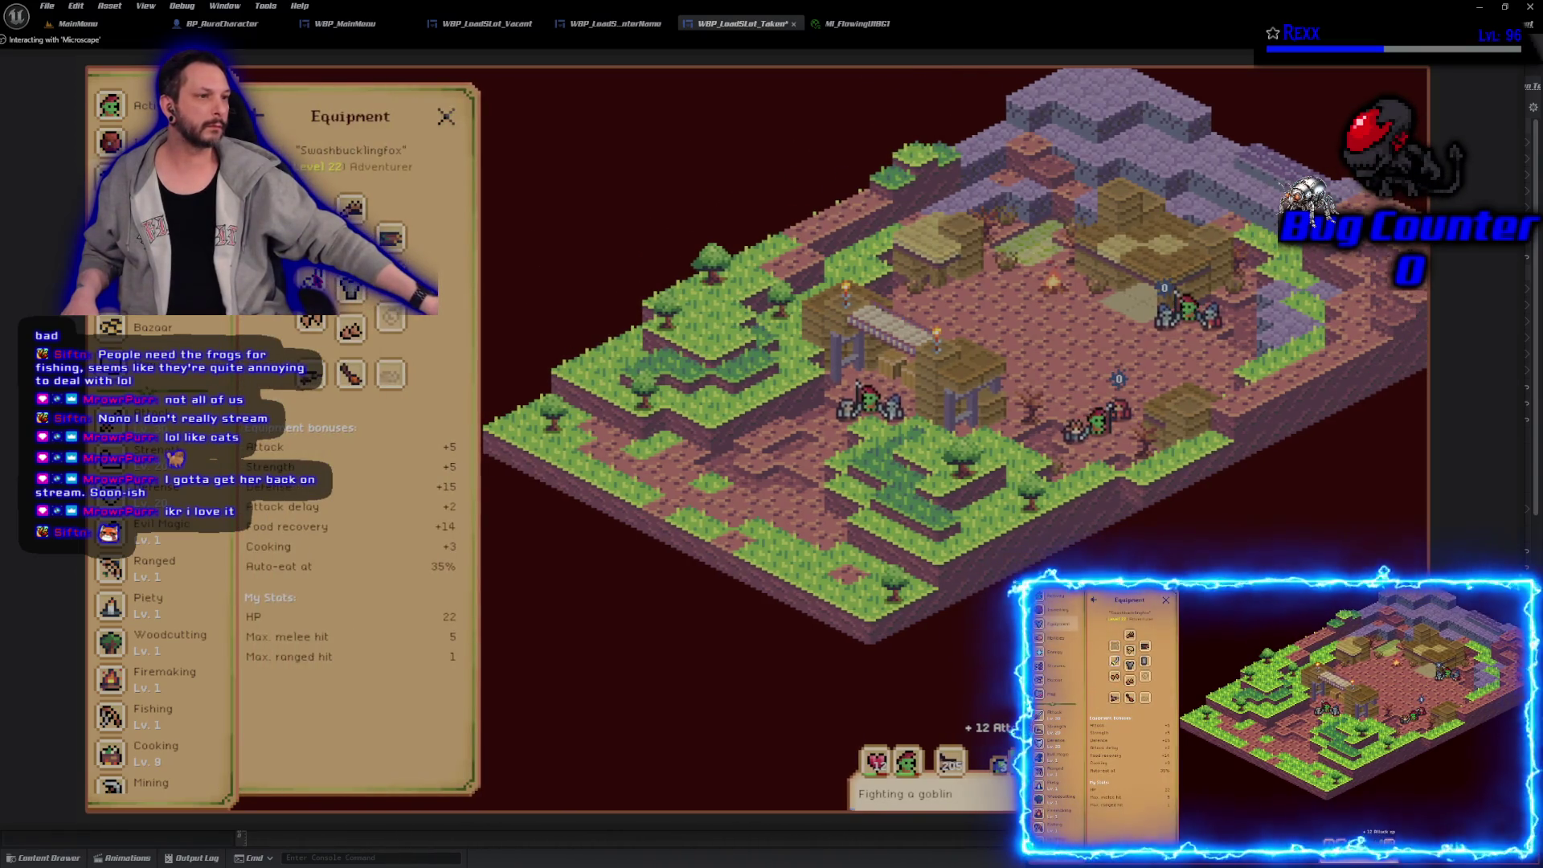
left_click(317, 328)
left_click(349, 543)
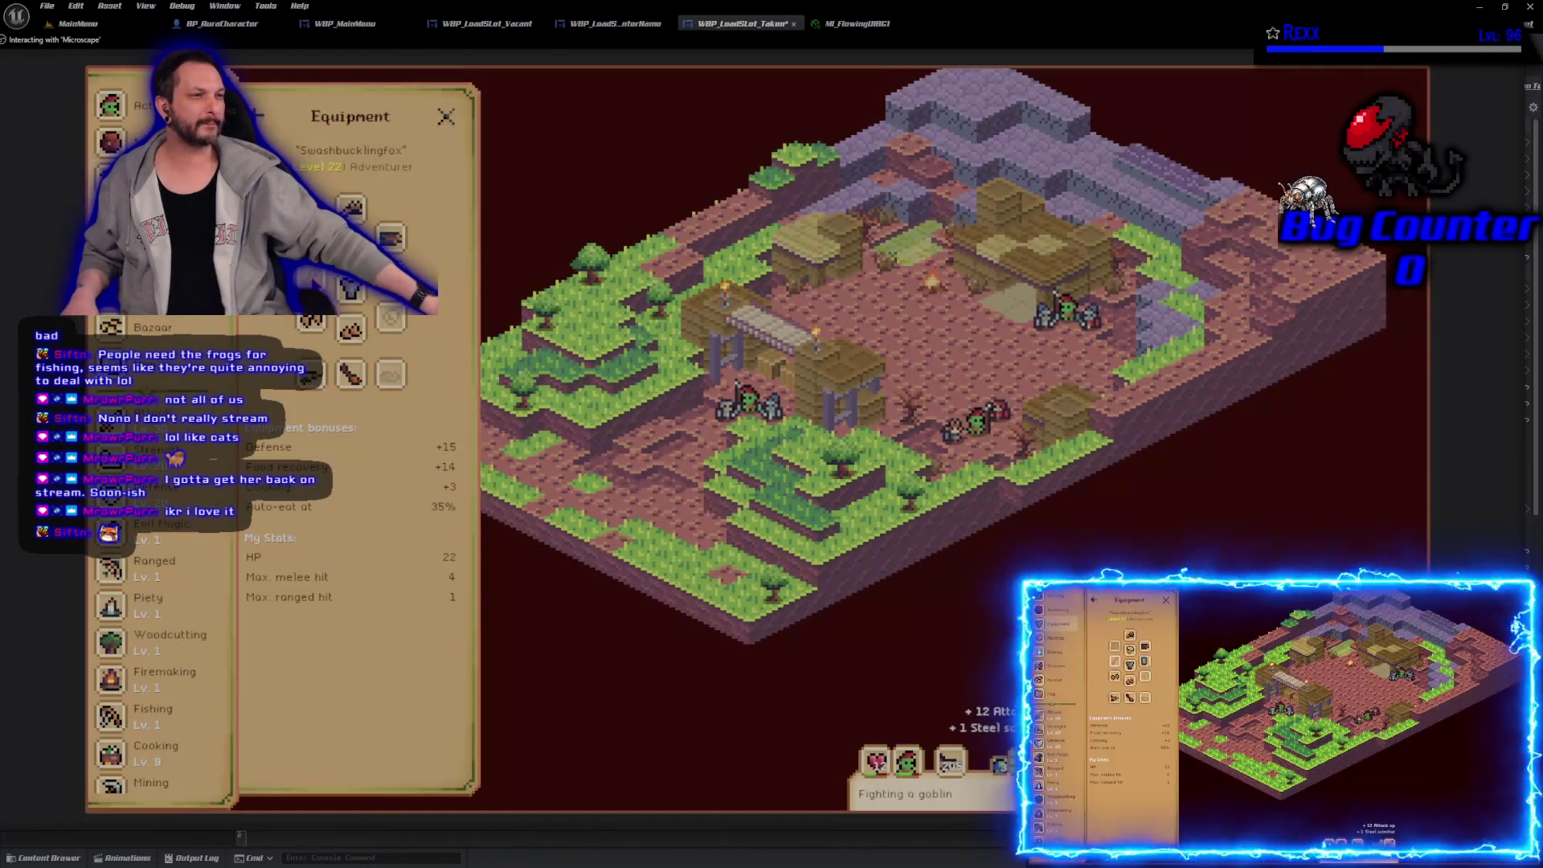
left_click(346, 308)
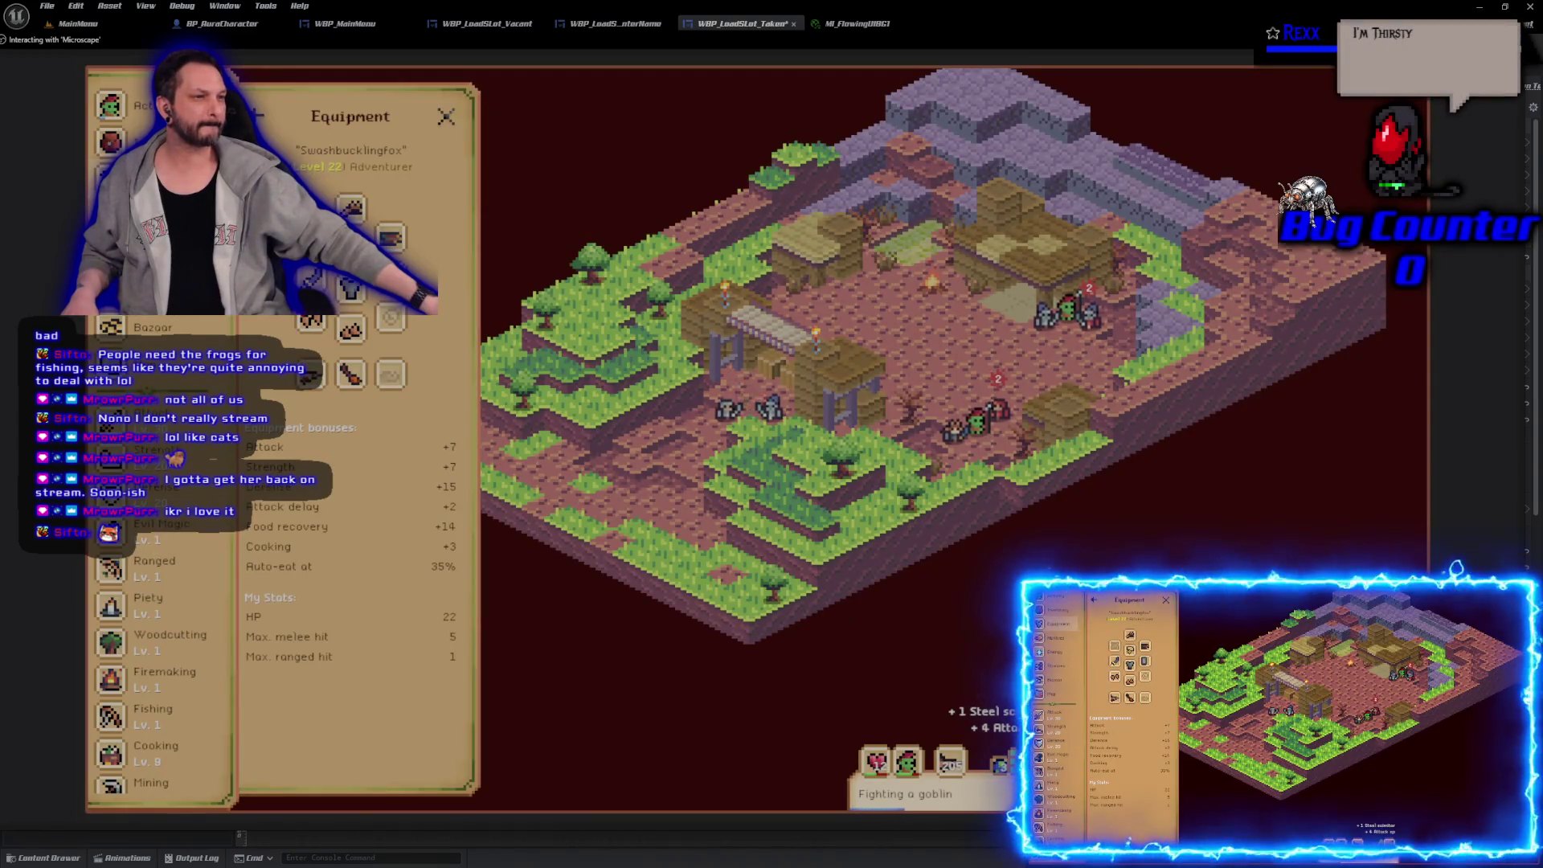
left_click(310, 282)
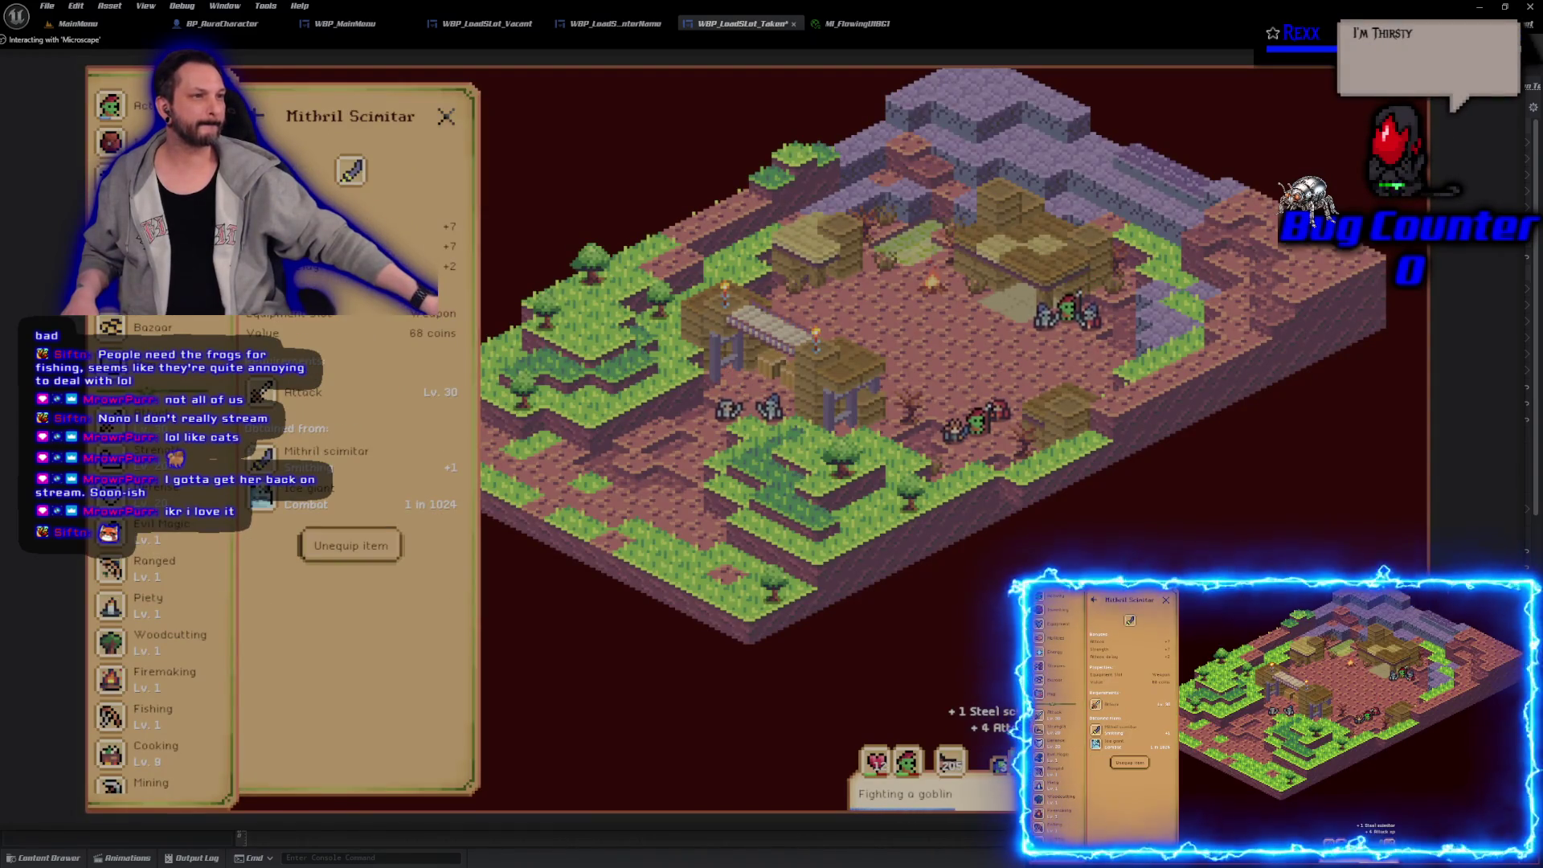
left_click(352, 547)
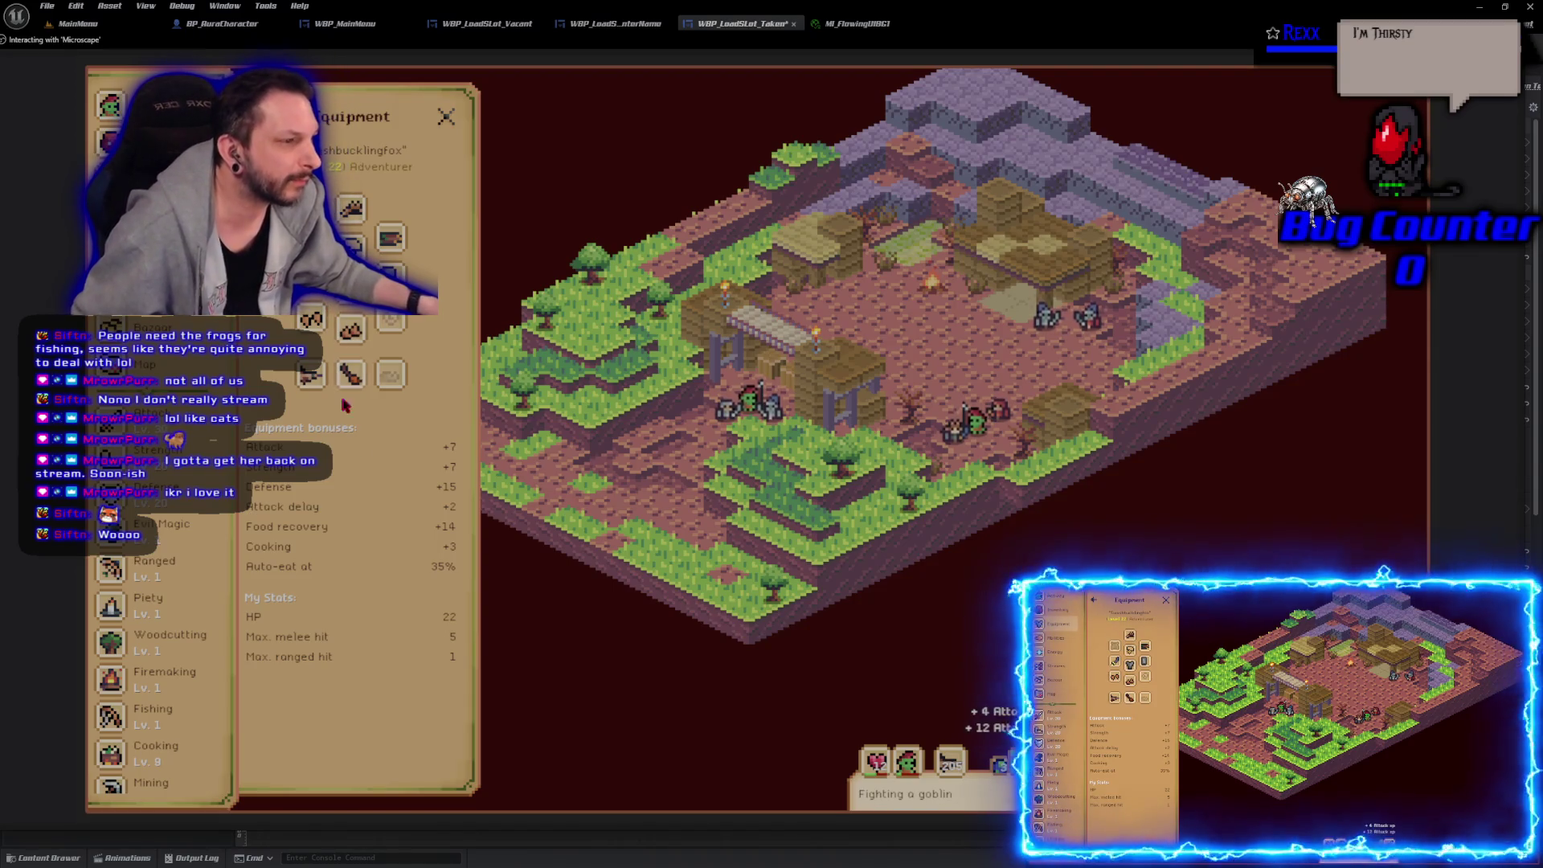
Step: Choose Goblin from the Strength Guidebook and start fighting it
left_click(148, 457)
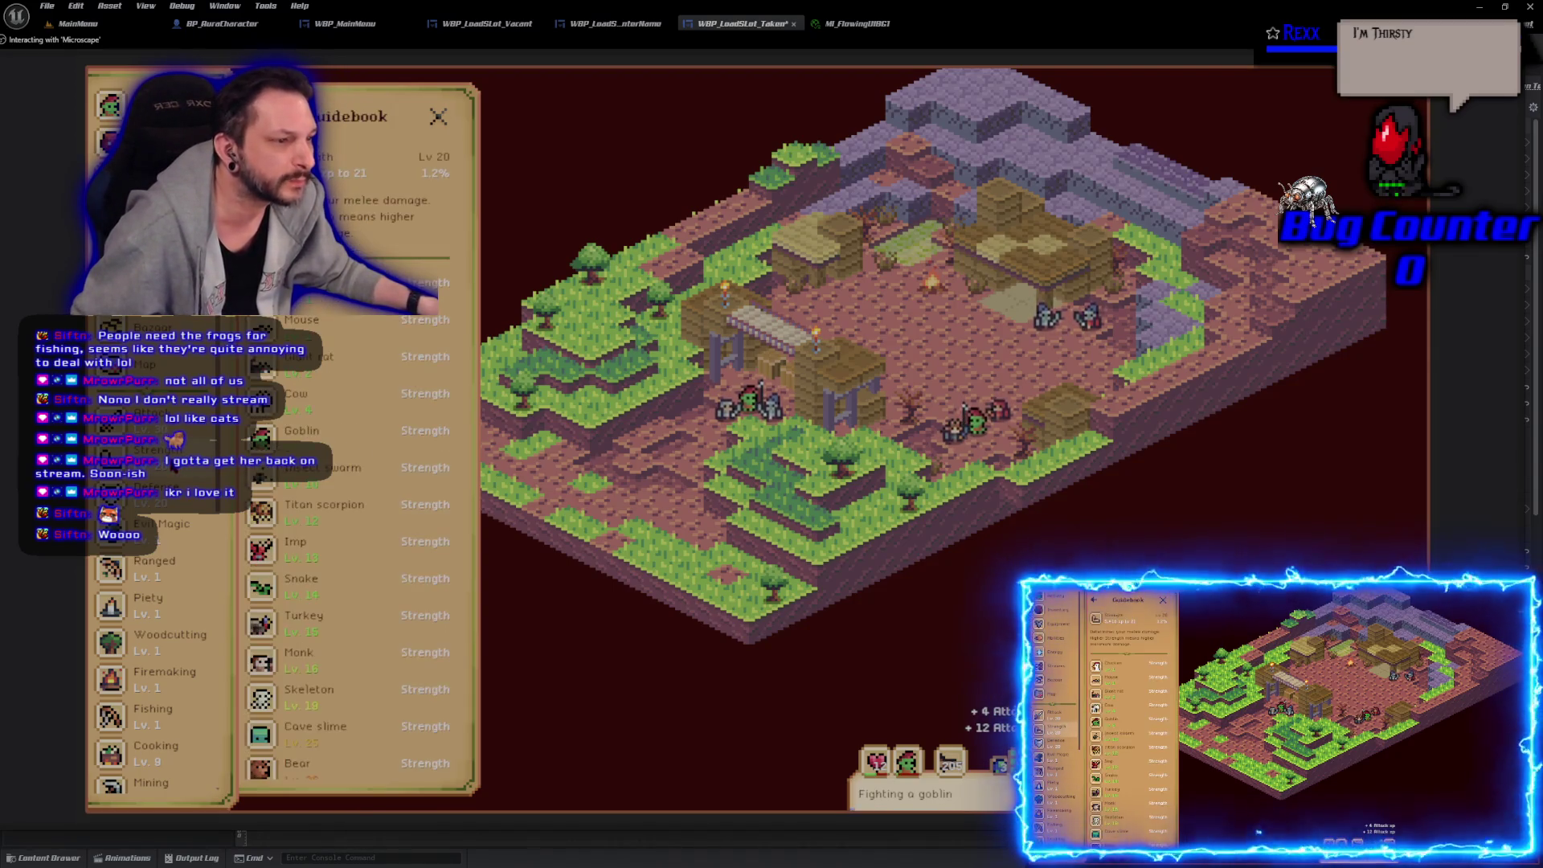
left_click(339, 437)
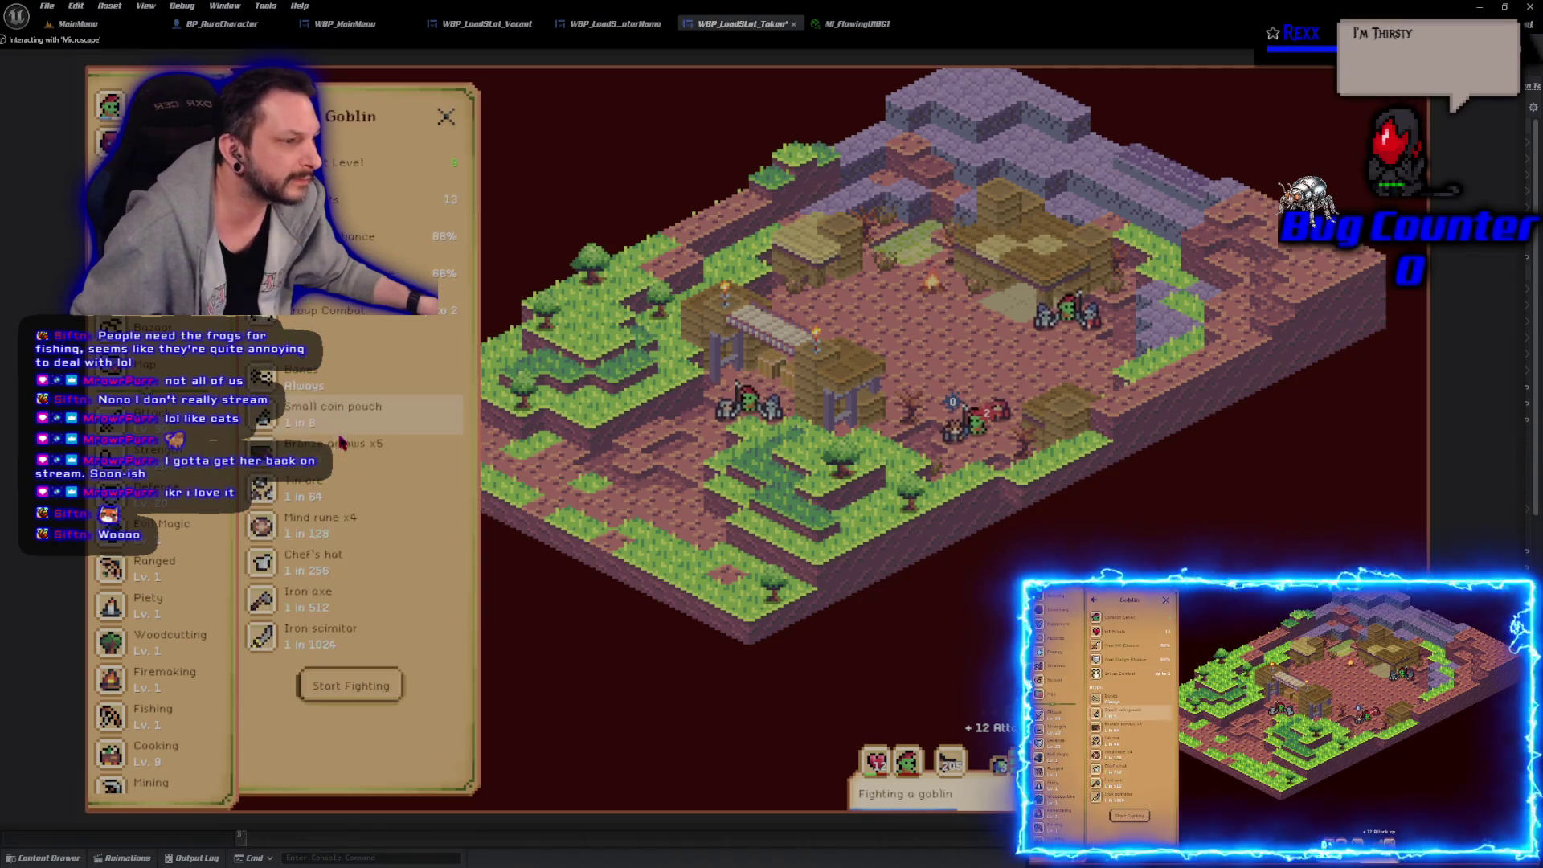
left_click(372, 696)
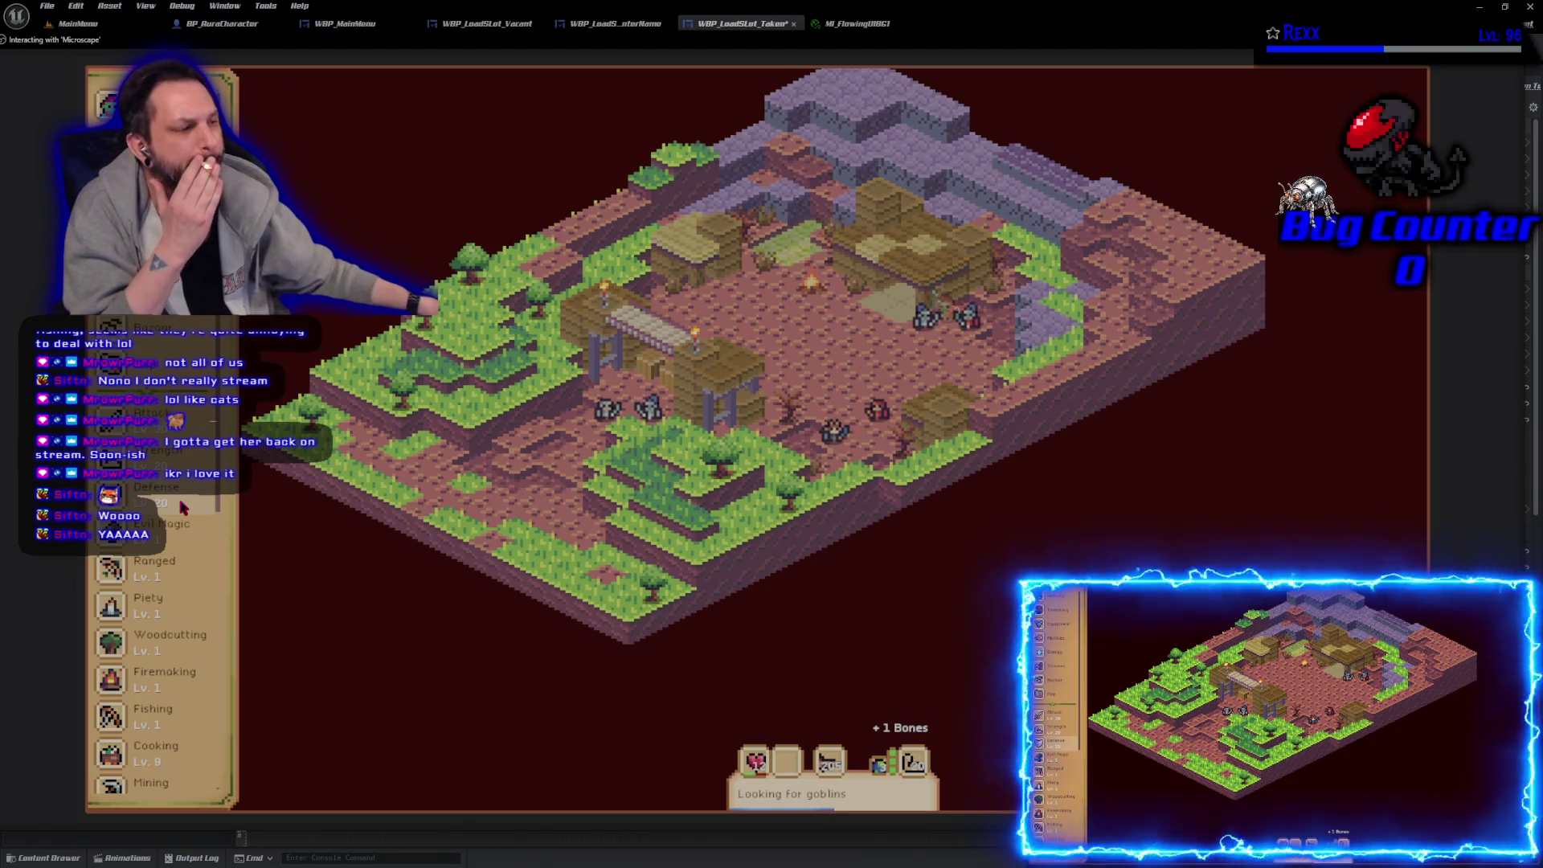
Step: Glance at Equipment, then show the Strength Activity & Loot summary
left_click(830, 760)
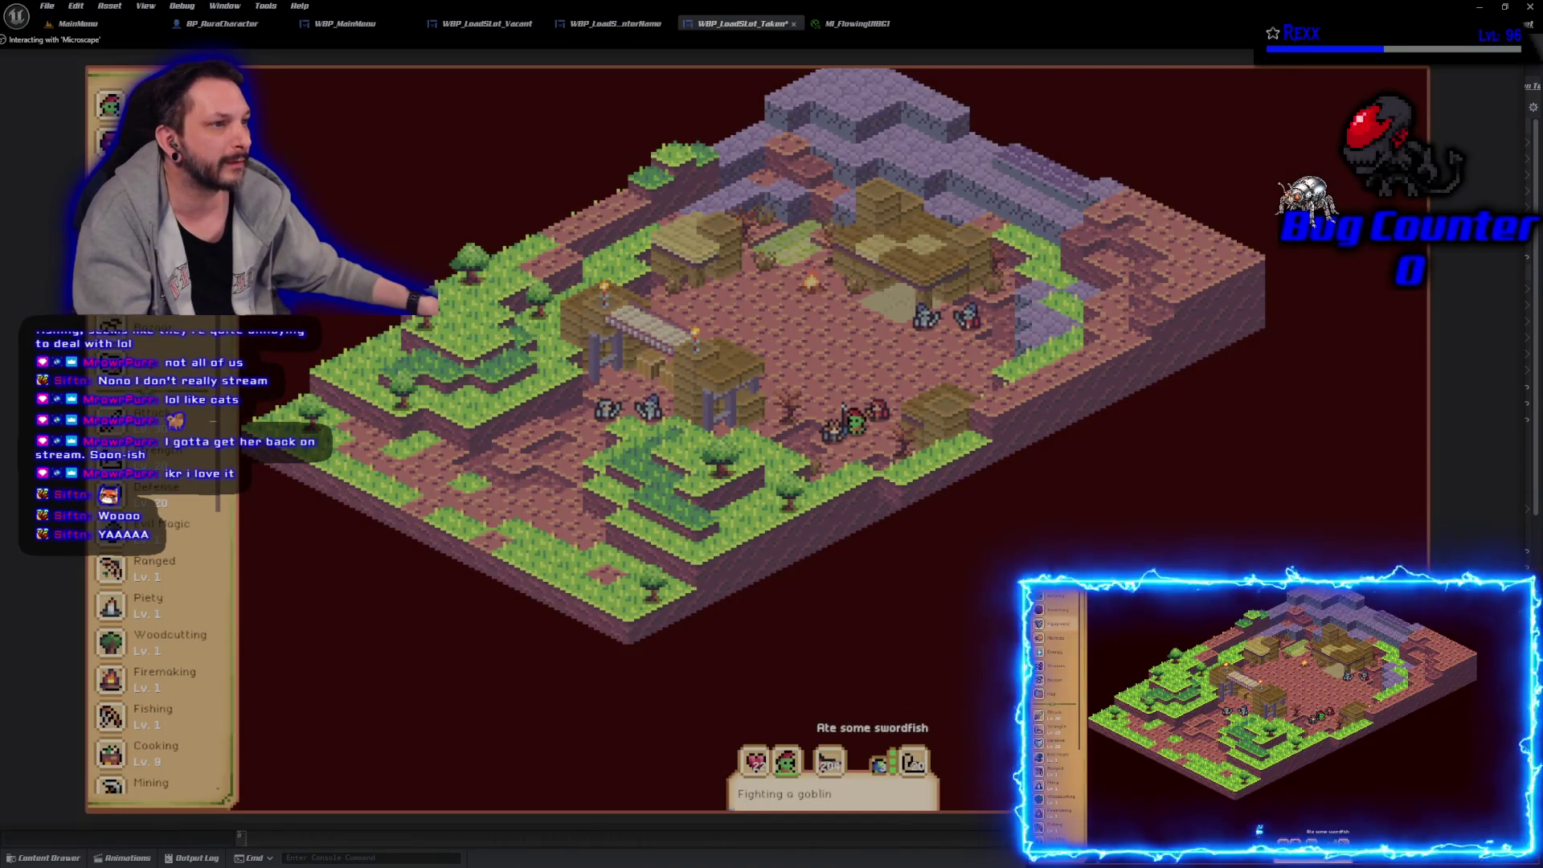
left_click(110, 177)
left_click(442, 113)
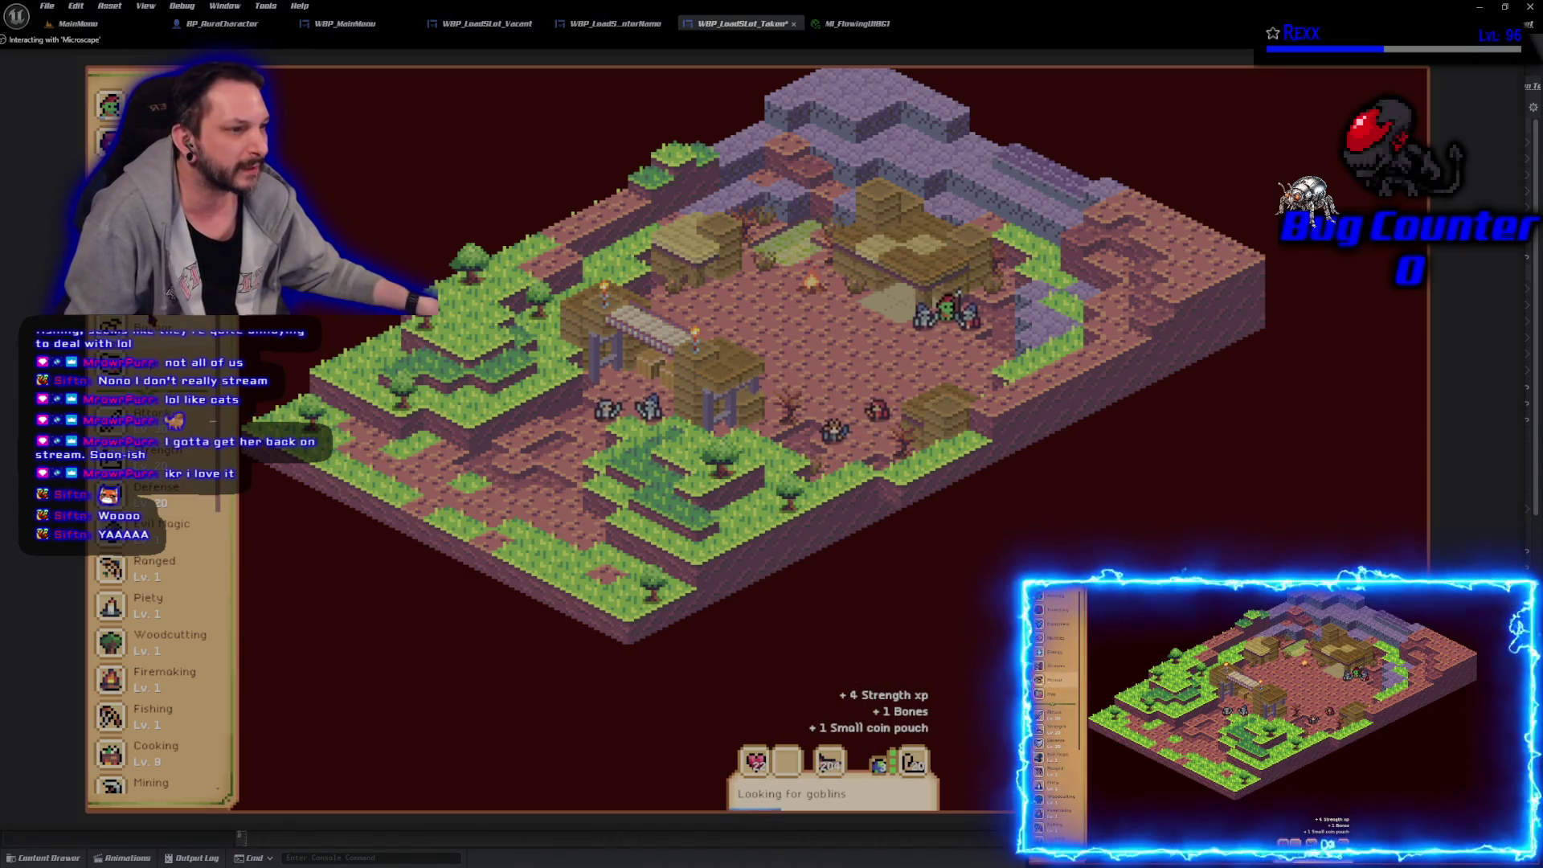
left_click(161, 458)
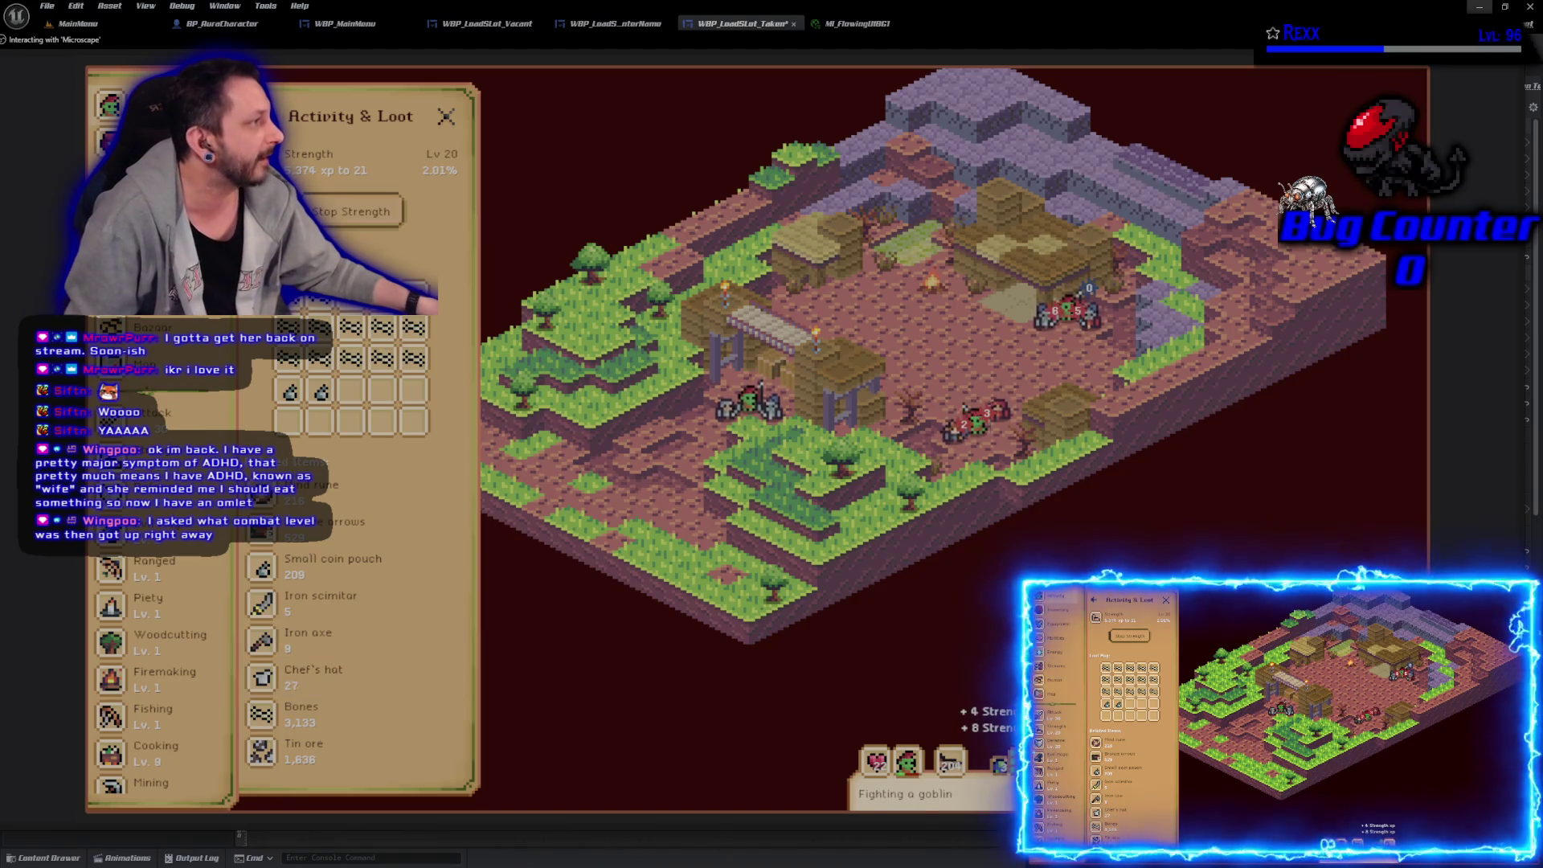
key("Escape")
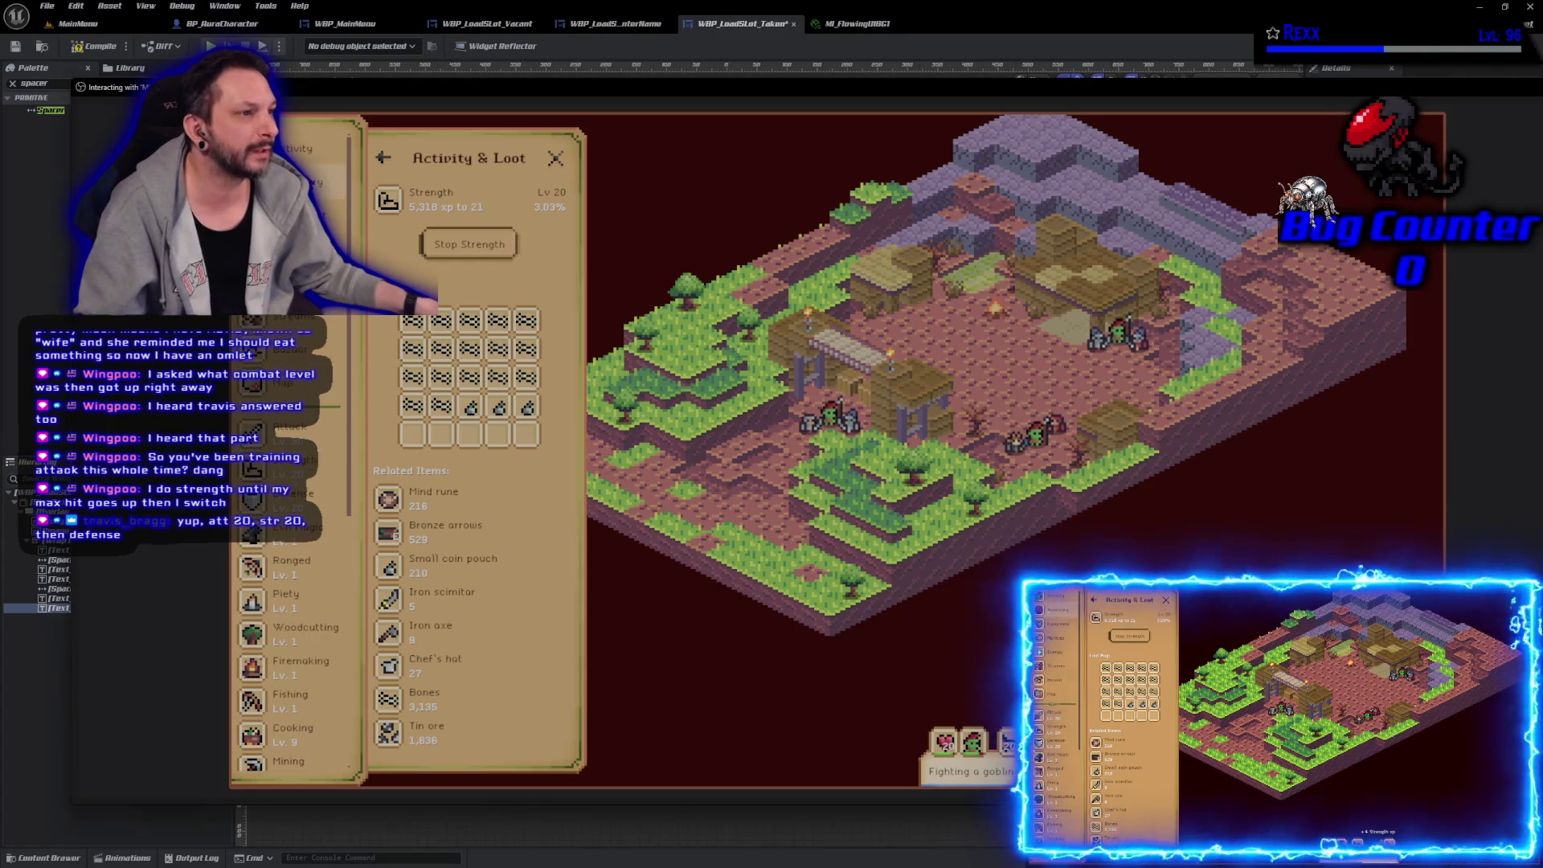
Step: Go from Inventory via Equipment to the Attack skill's Guidebook page
left_click(354, 190)
left_click(321, 217)
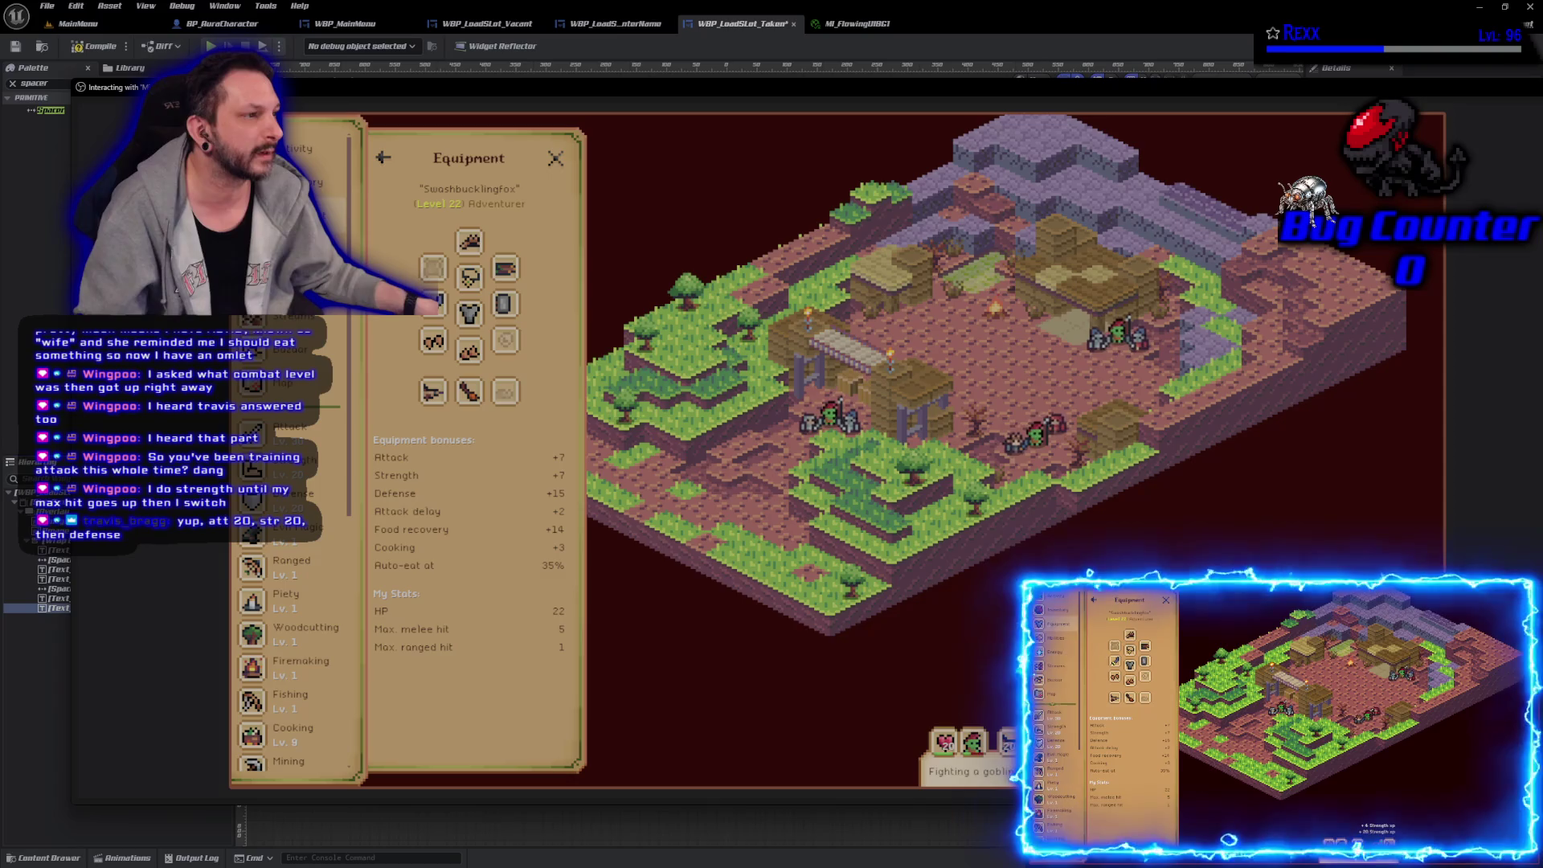
left_click(298, 433)
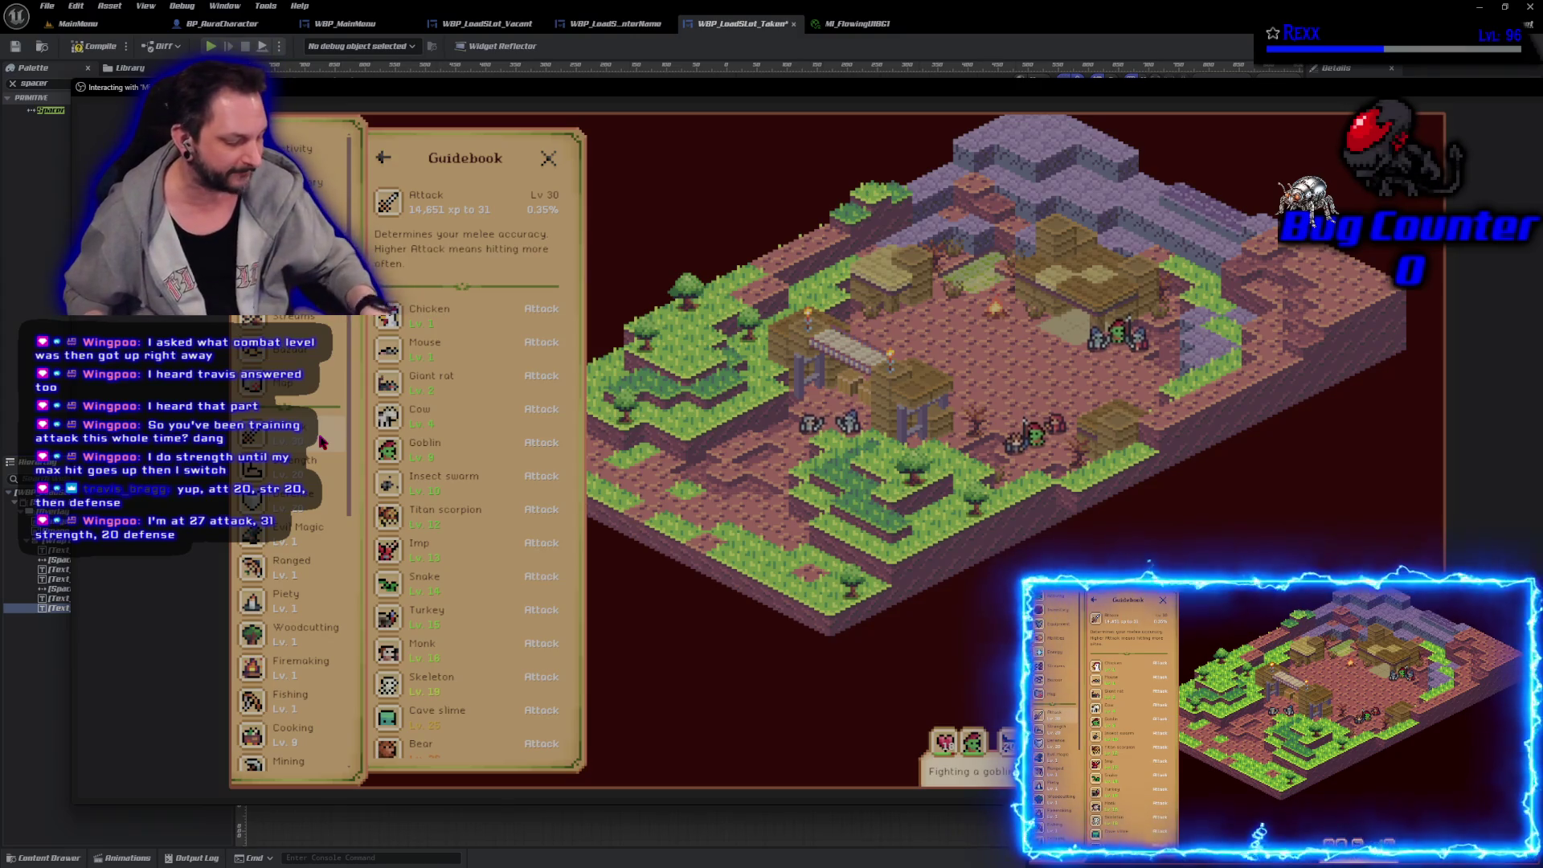
Step: Browse the Attack guidebook's skill and monster lists, then return to Equipment
scroll(316, 554, "down", 5)
scroll(317, 552, "up", 3)
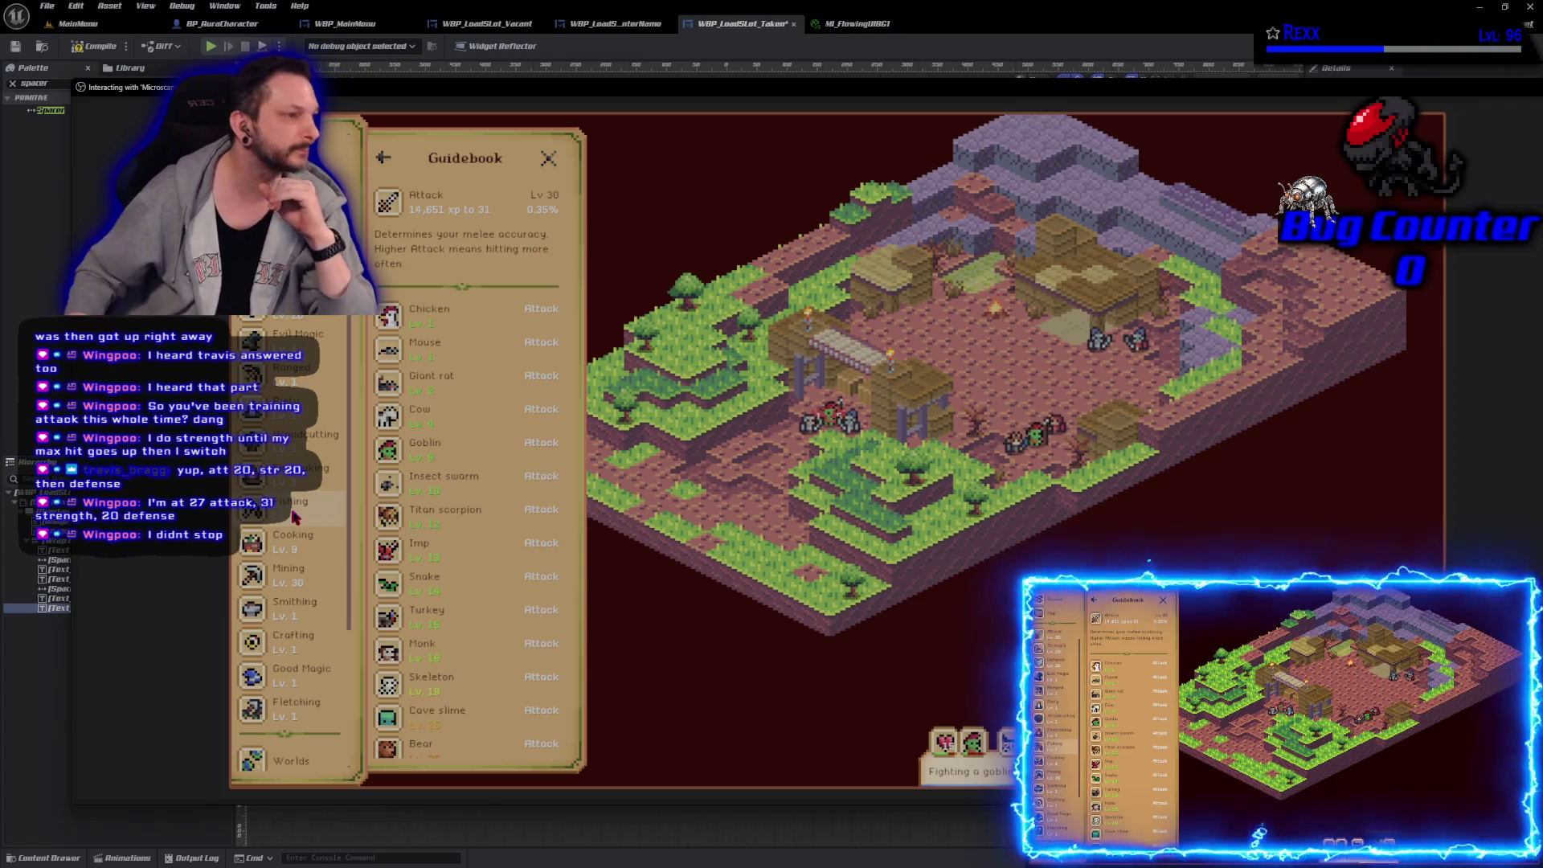
scroll(504, 518, "down", 2)
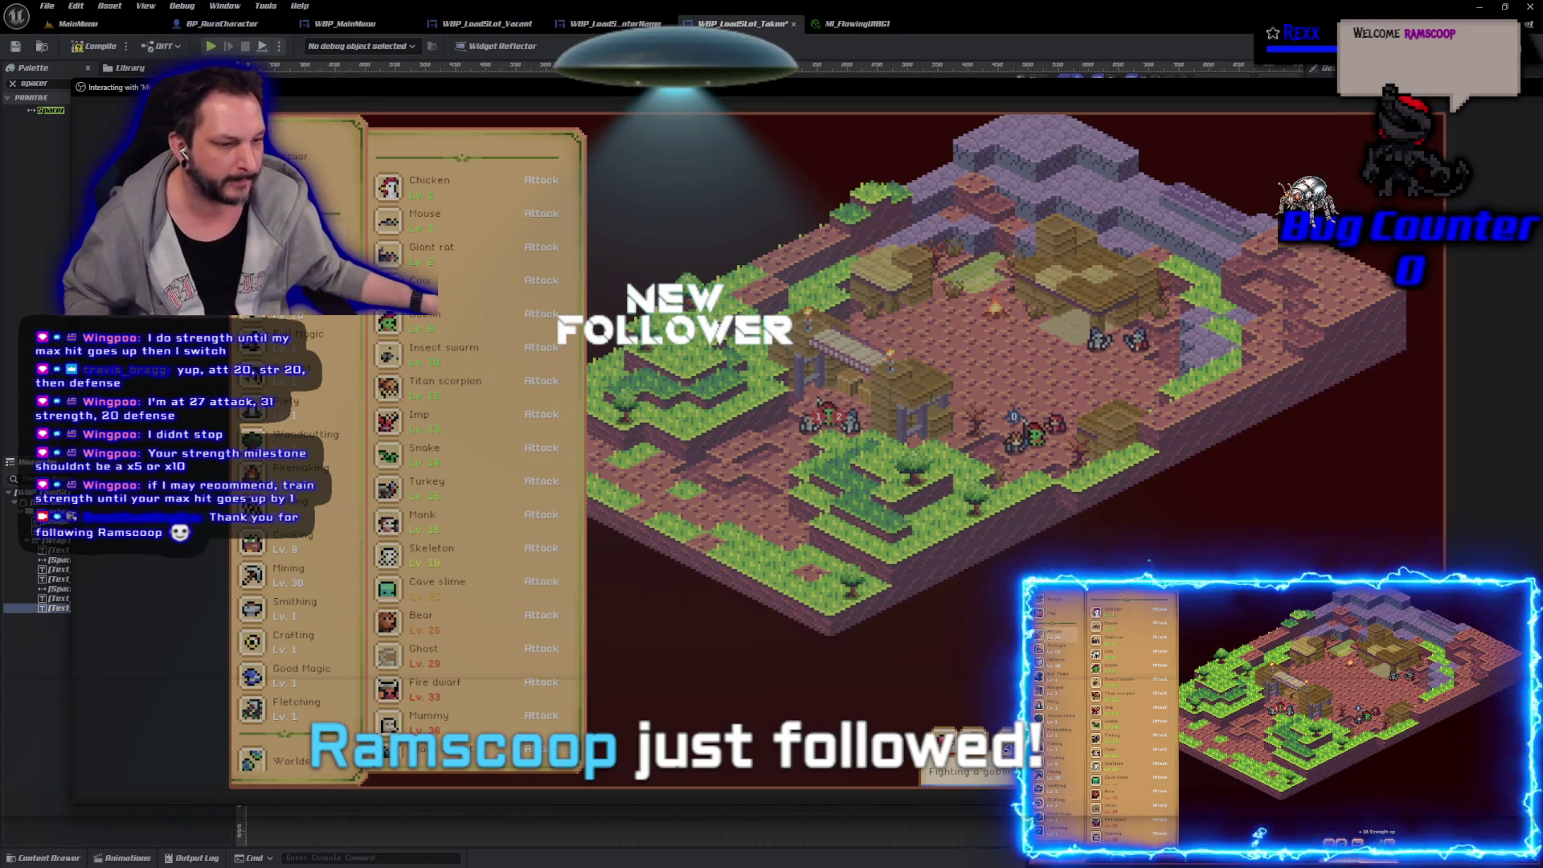
scroll(289, 547, "up", 3)
left_click(297, 216)
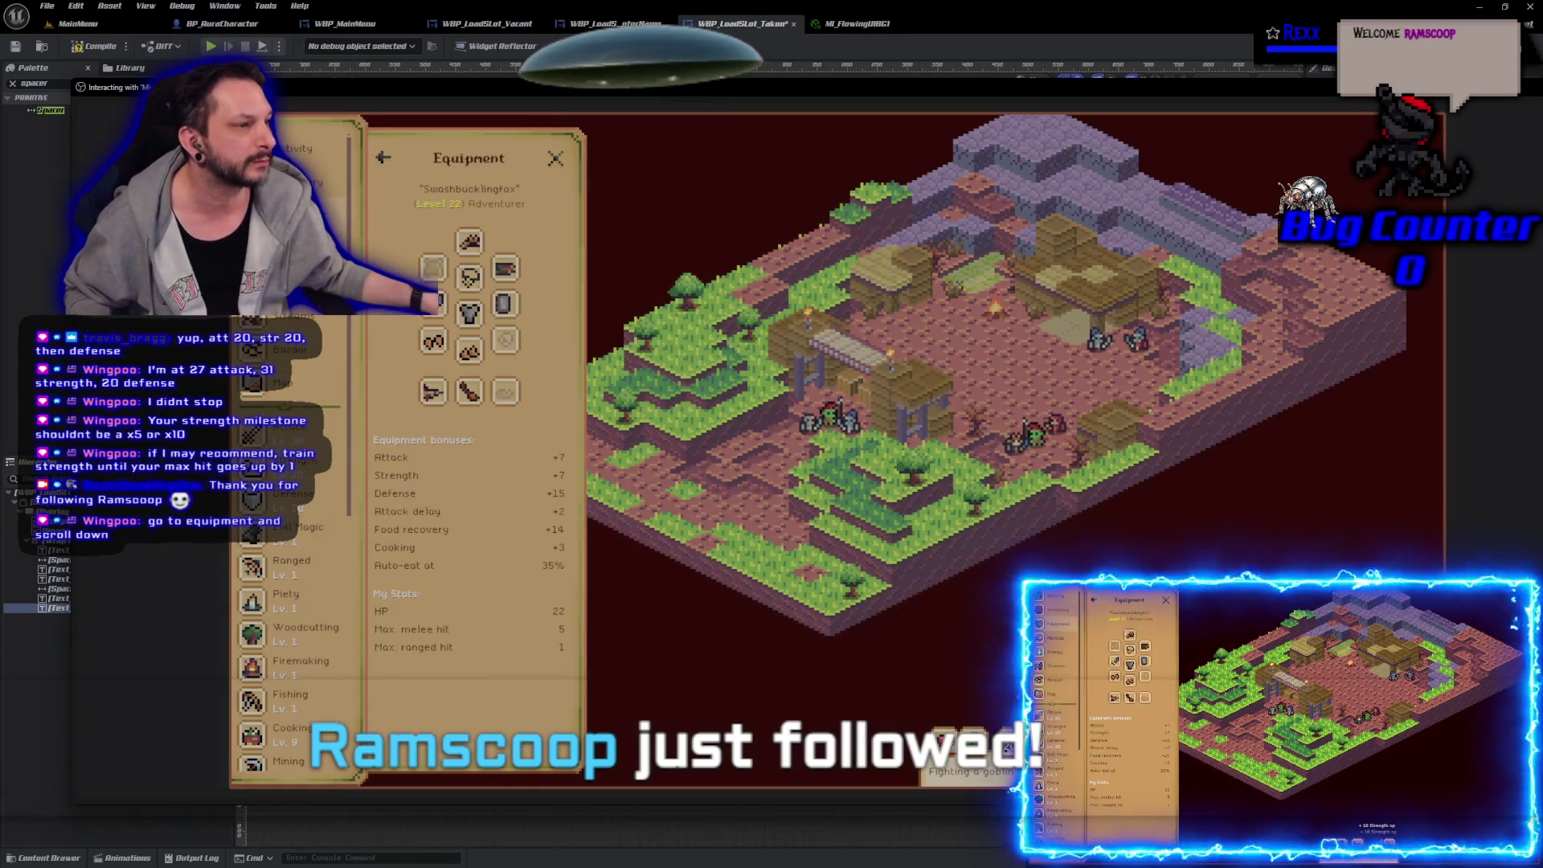
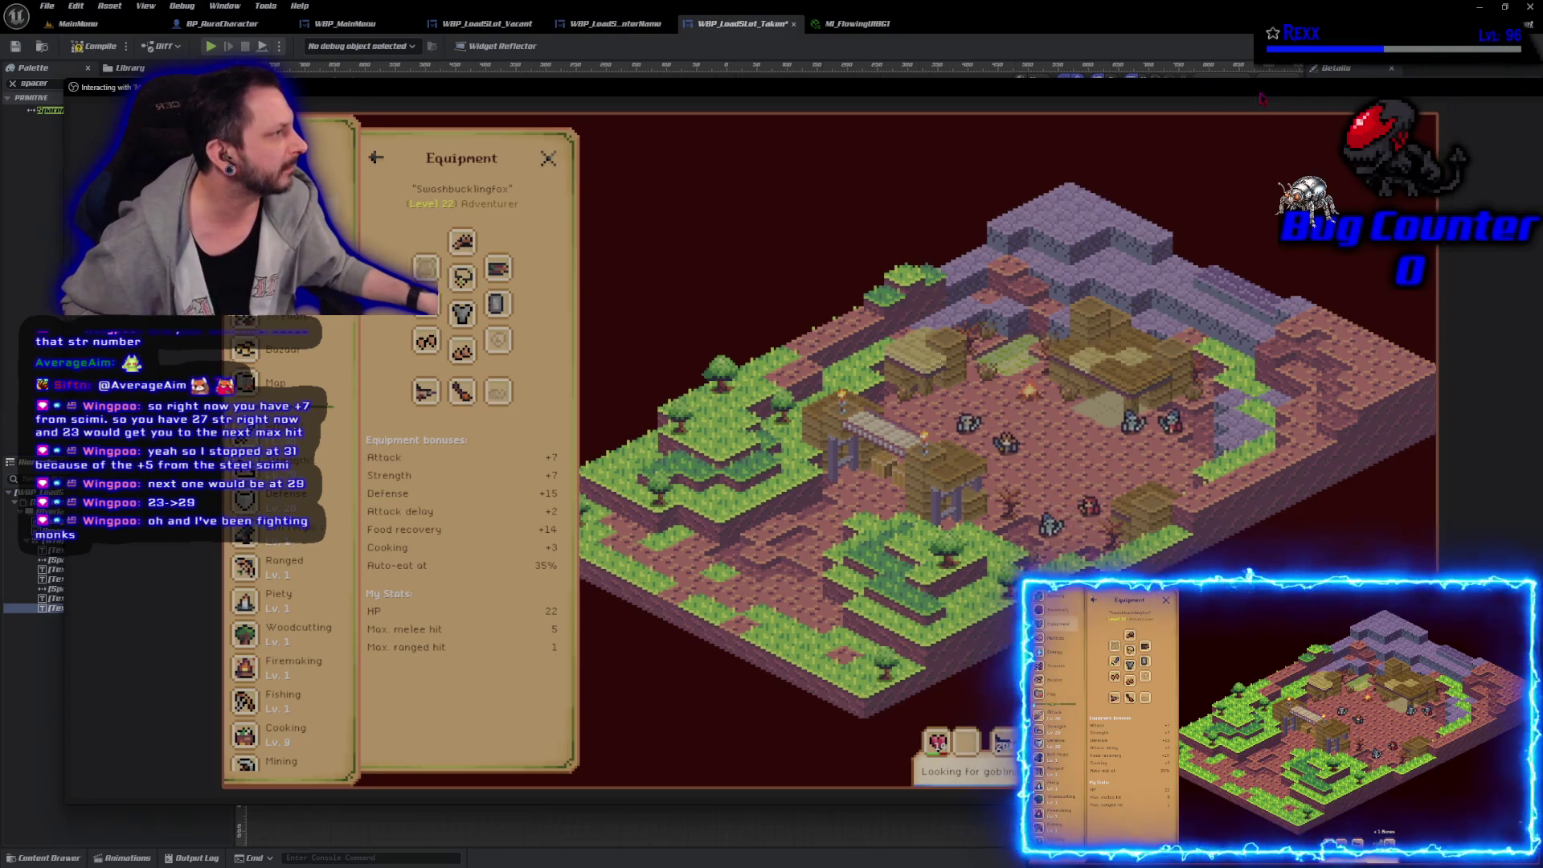
Step: Exit the live preview and return to the WBP_LoadSlot_Taken Designer with nothing selected
left_click(1459, 89)
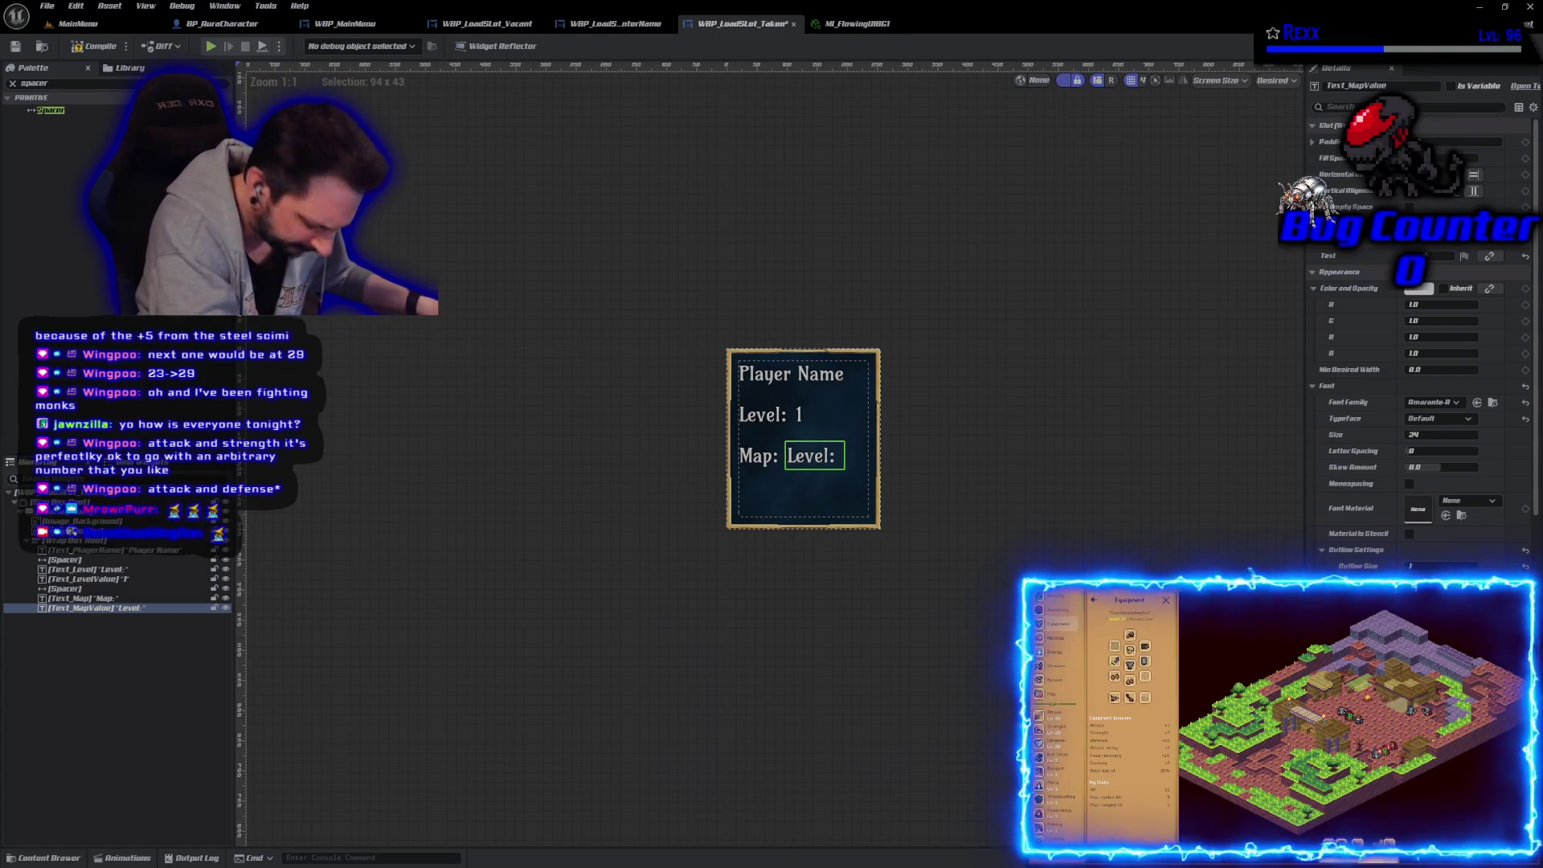
left_click(348, 639)
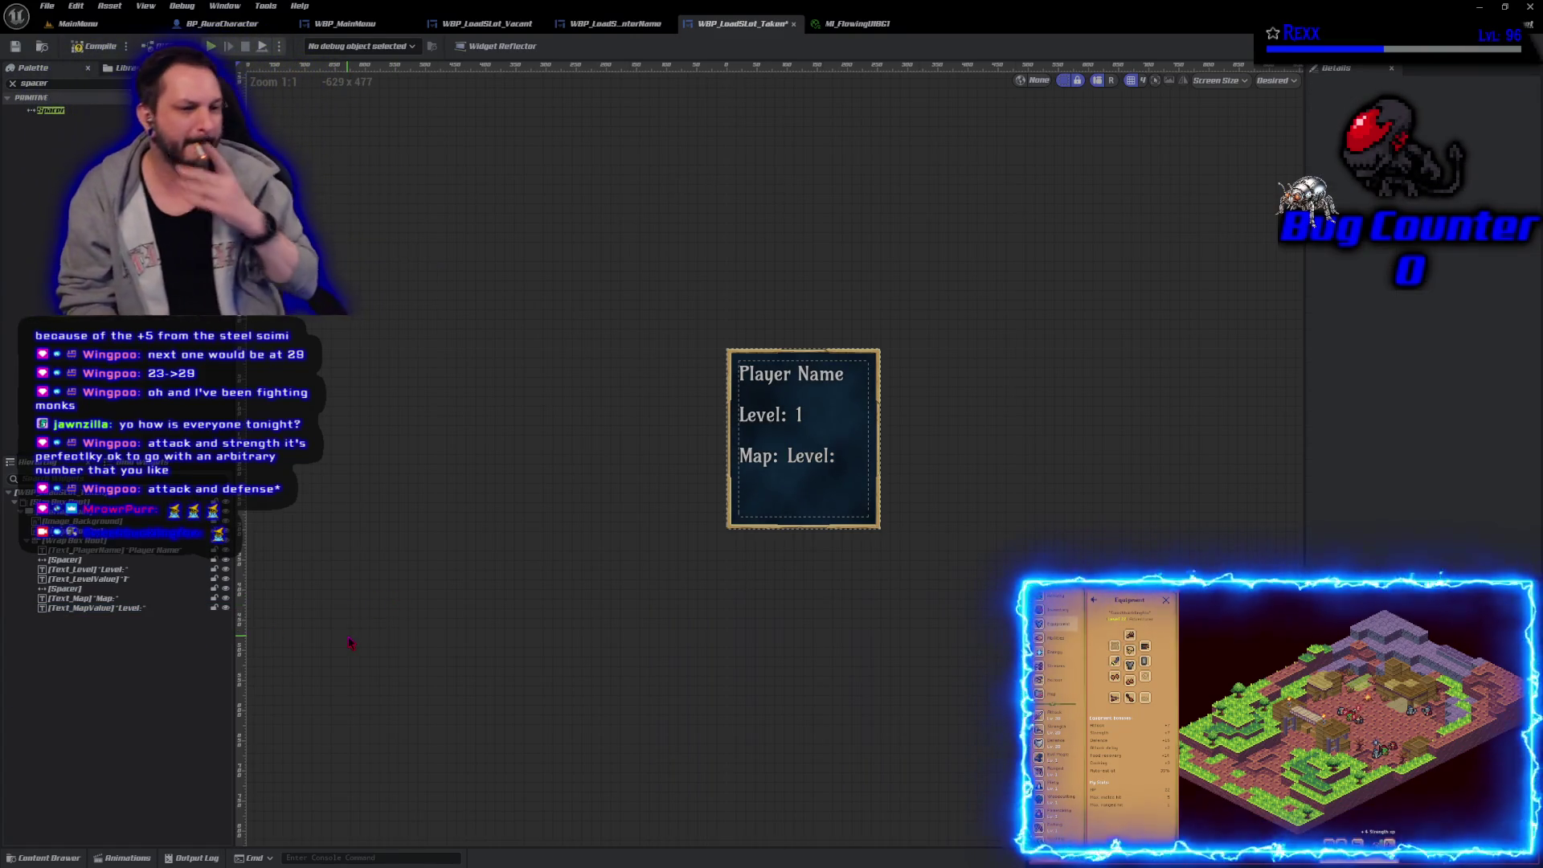
Step: Set the Text_MapValue text to 'Dungeon 1'
left_click(829, 454)
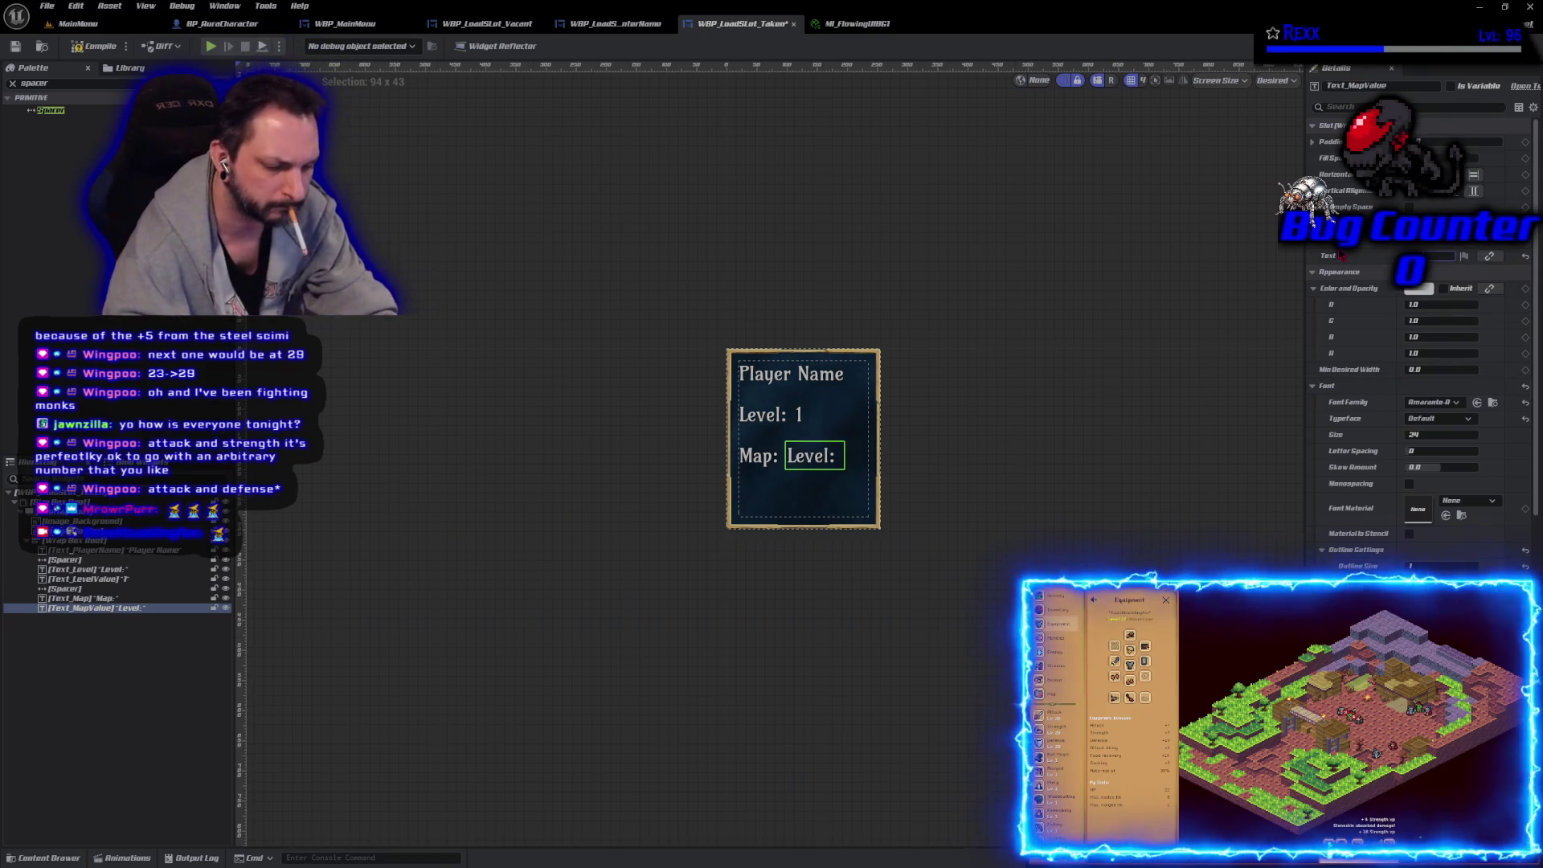
type("1")
key("Return")
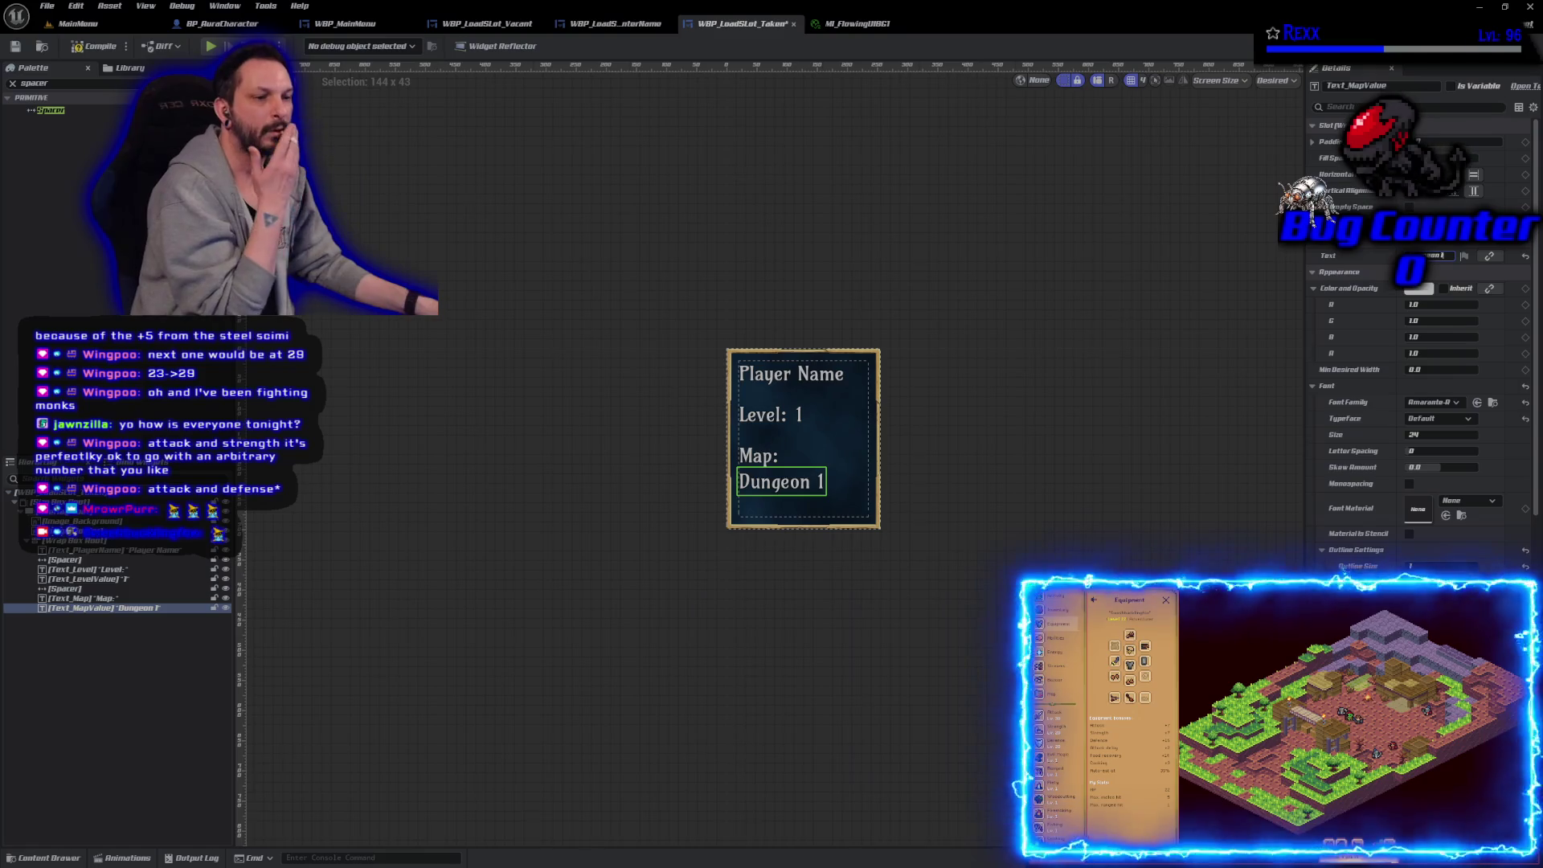
Step: Duplicate the spacer and place the copy below the Dungeon 1 text
left_click(123, 591)
key("ctrl+d")
left_click_drag(120, 599, 119, 625)
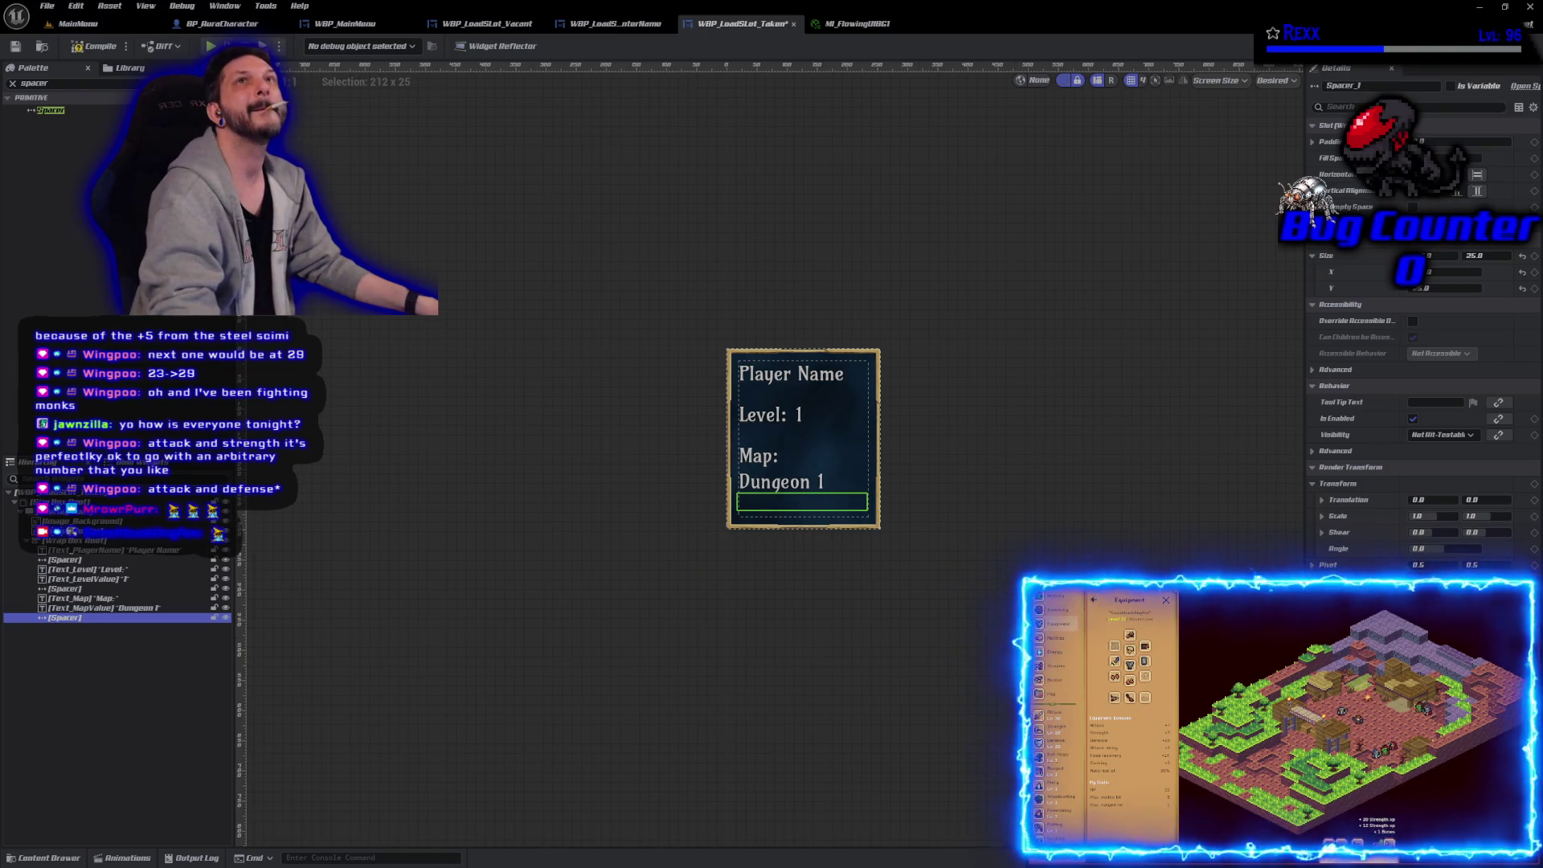
Step: Search the Palette for 'butt' and drop a WBP Wide Button at the card's bottom
left_click(59, 83)
type("butt")
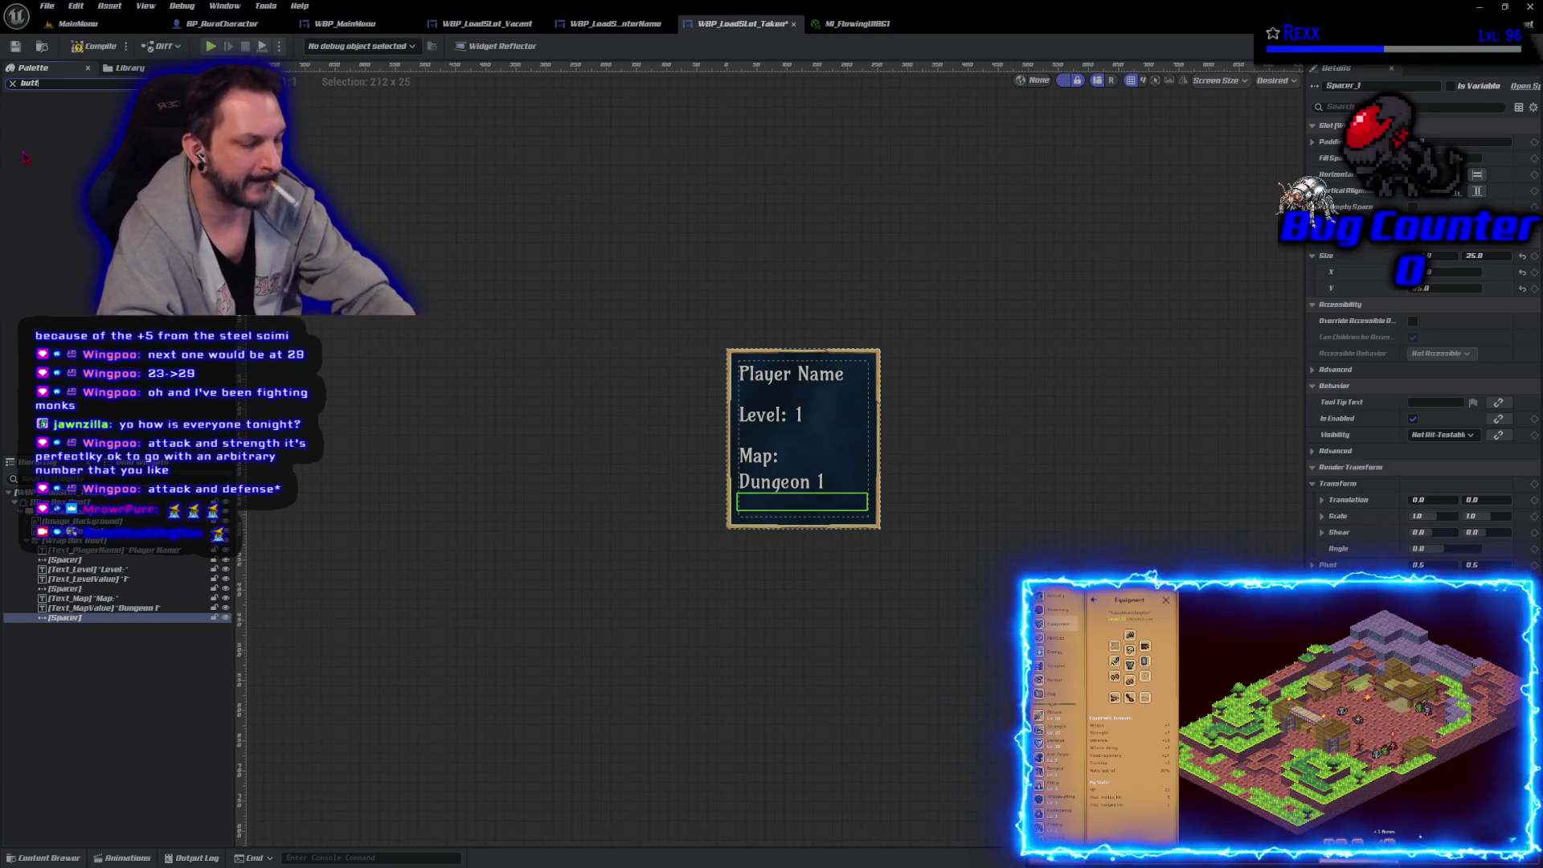
left_click_drag(64, 243, 74, 625)
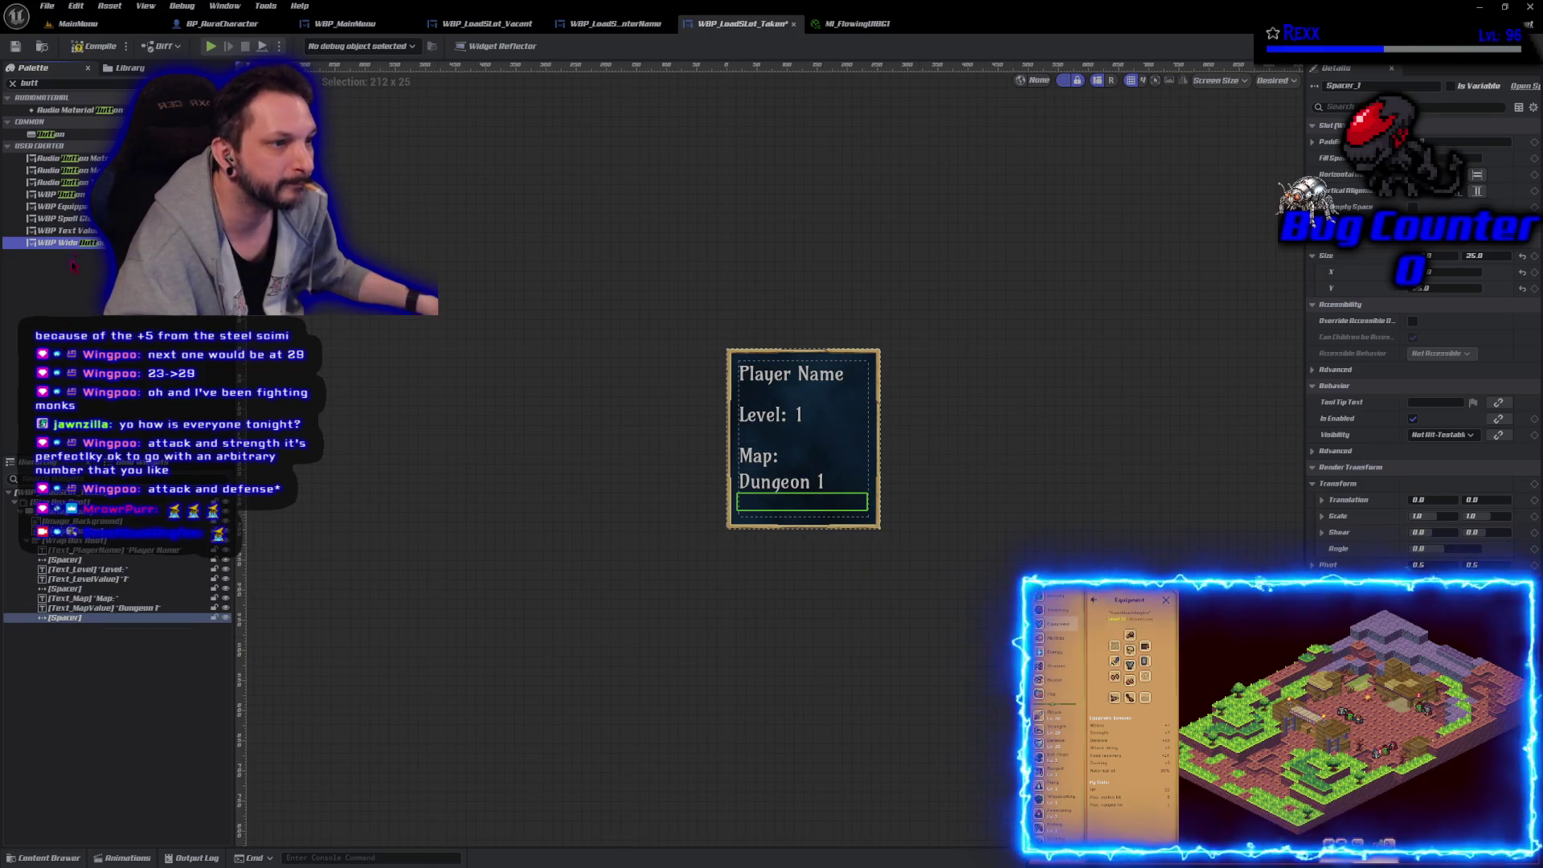
mouse_move(74, 623)
left_mouse_down()
mouse_move(72, 572)
mouse_move(74, 623)
left_mouse_up()
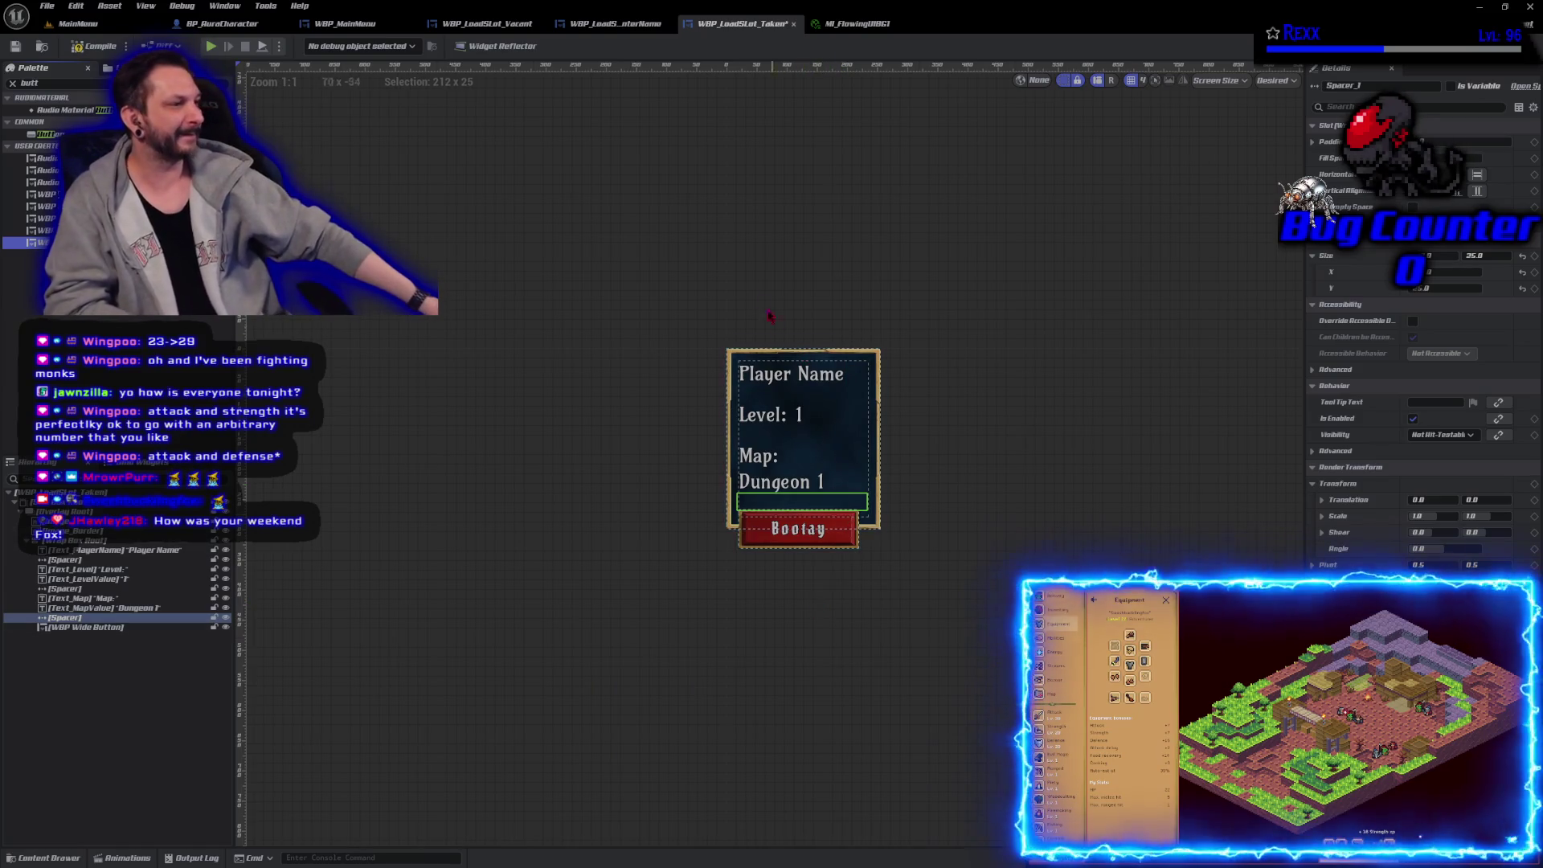
left_click(746, 288)
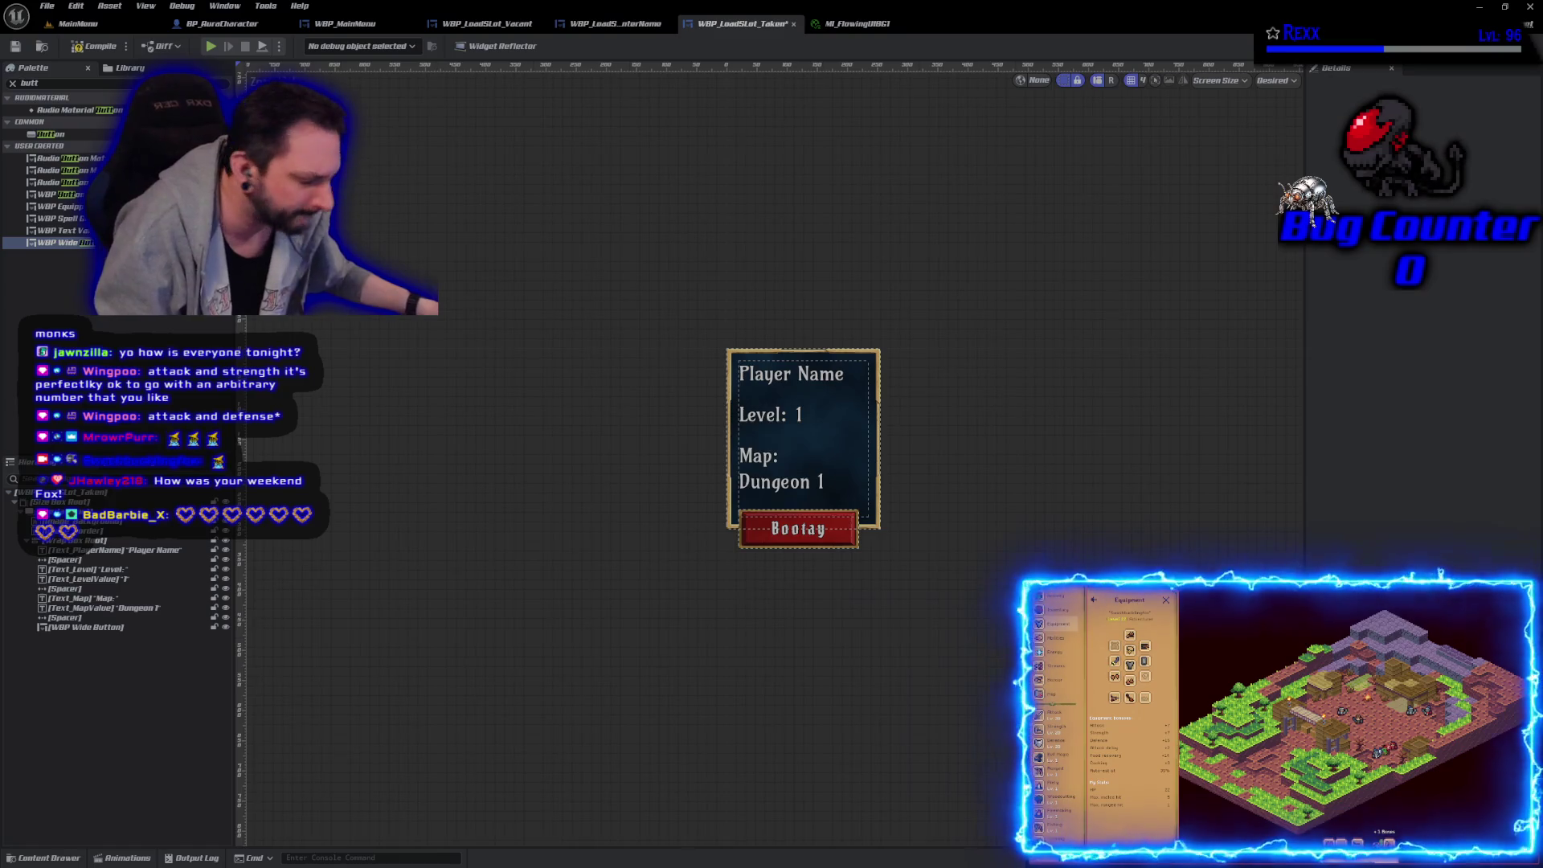
scroll(804, 450, "up", 1)
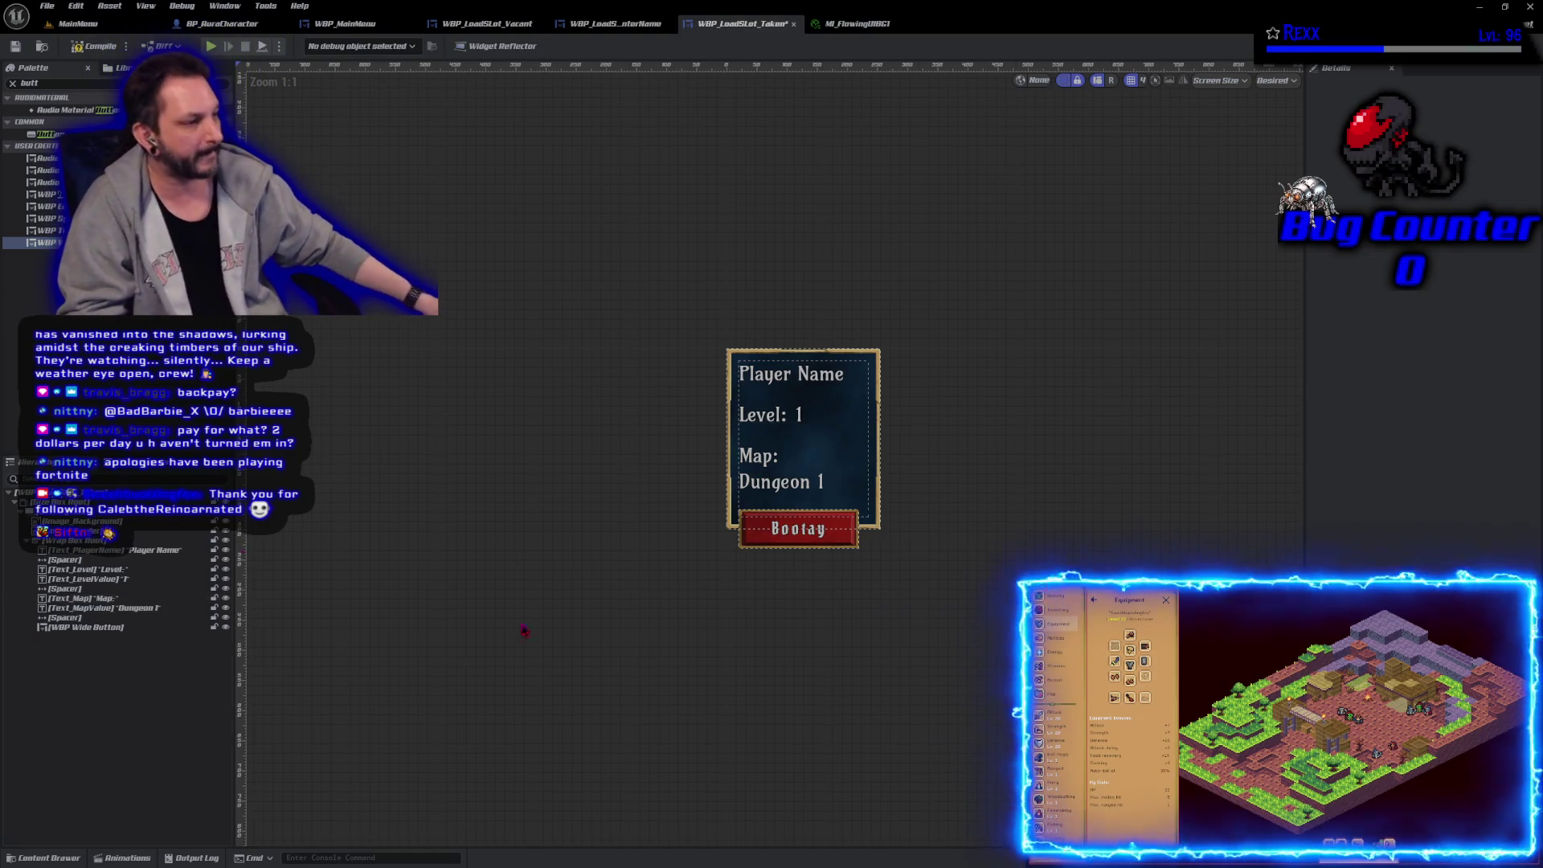
Step: Nudge the Bootay wide button slightly right using its Details alignment setting
left_click(757, 539)
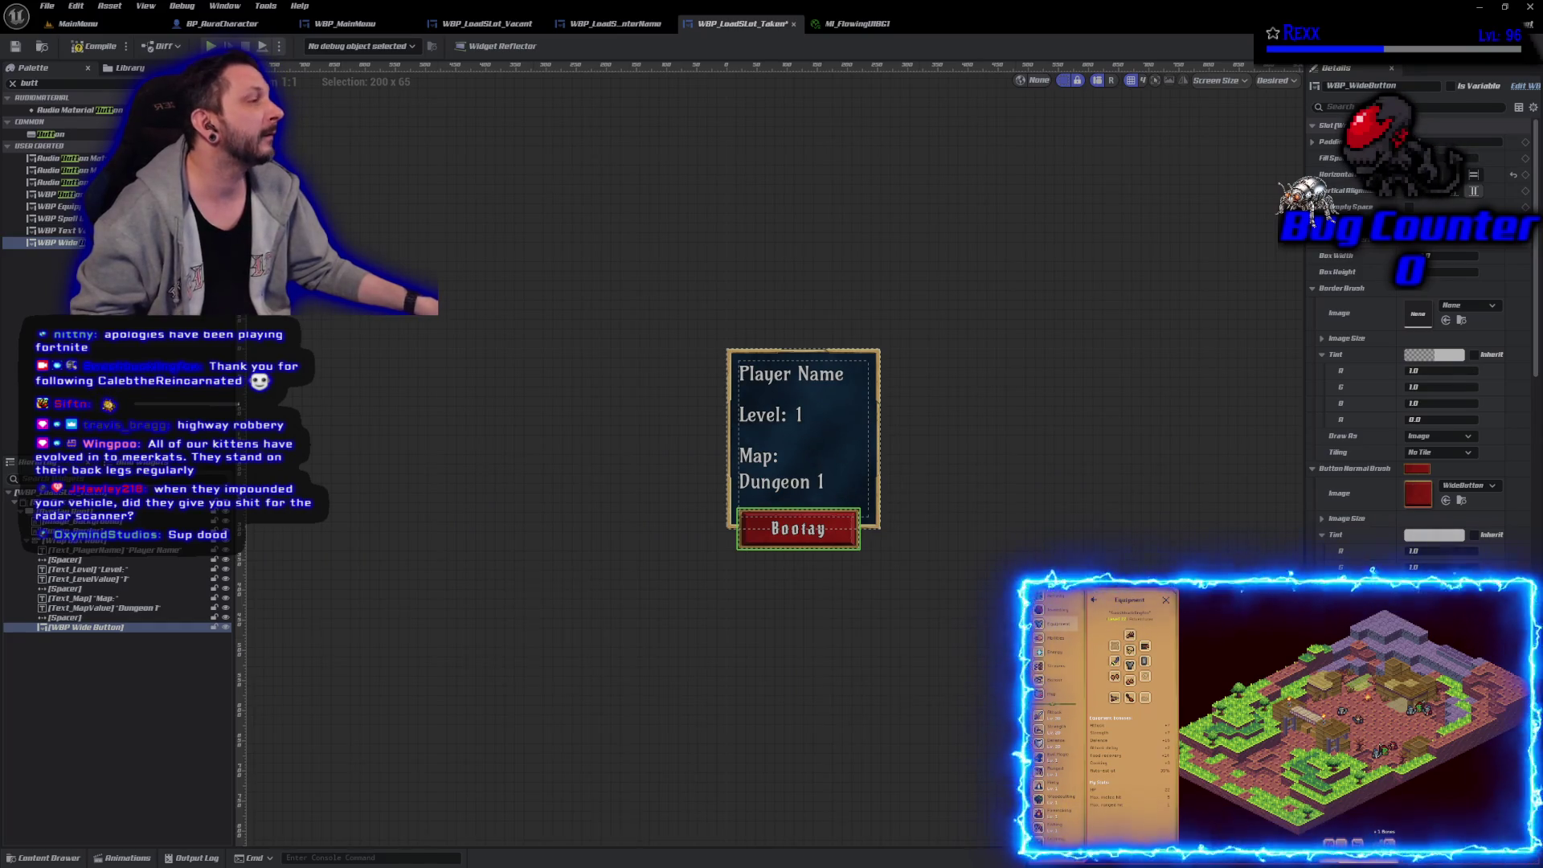
left_click(1410, 207)
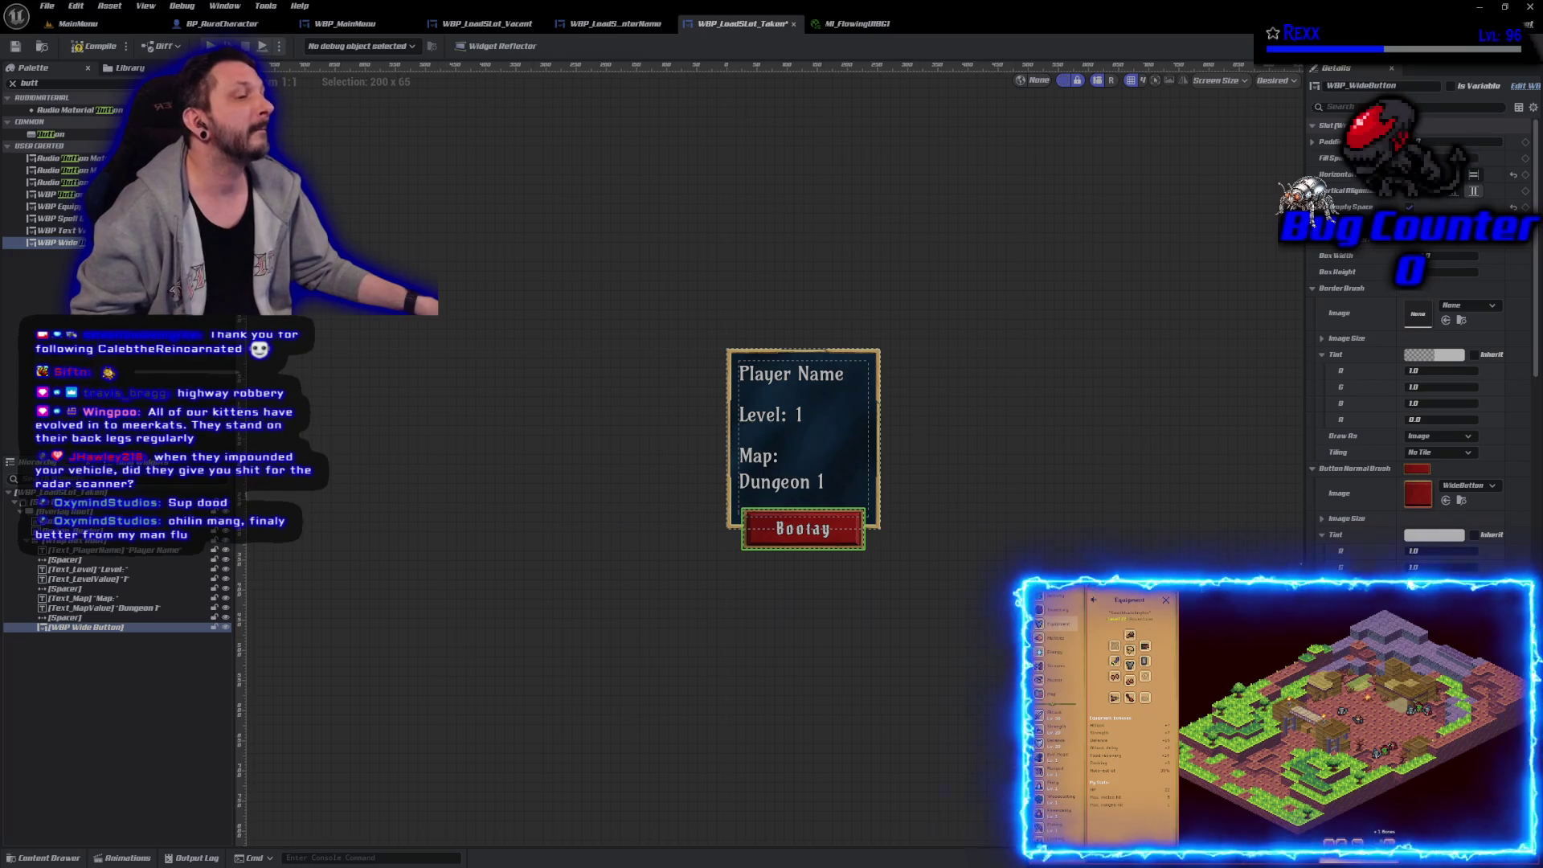
left_click(796, 501)
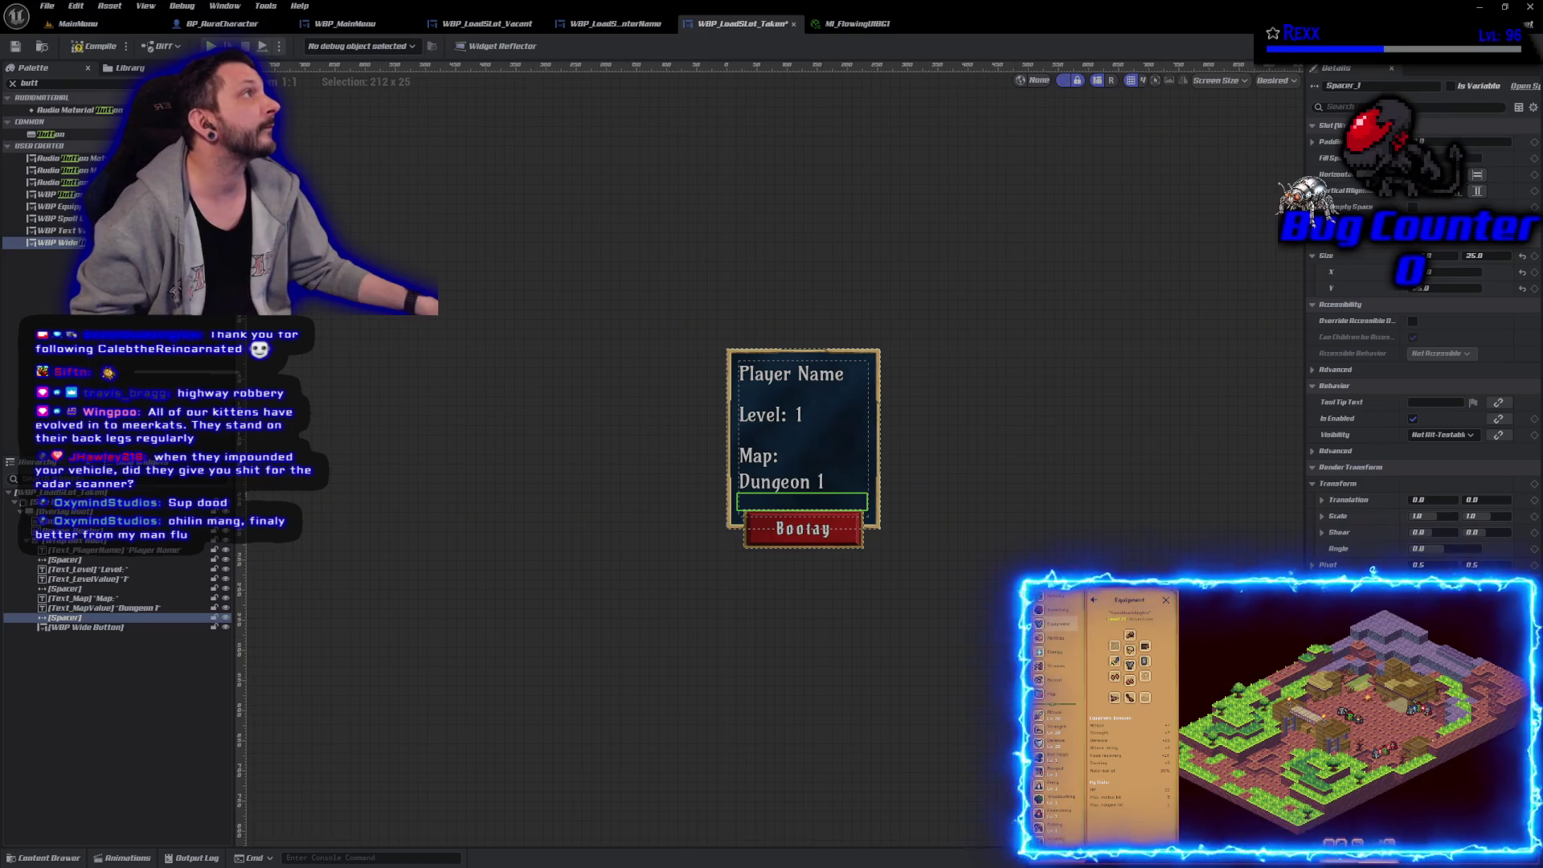
Step: Set Spacer_1's Size Y to 20
left_click(1475, 255)
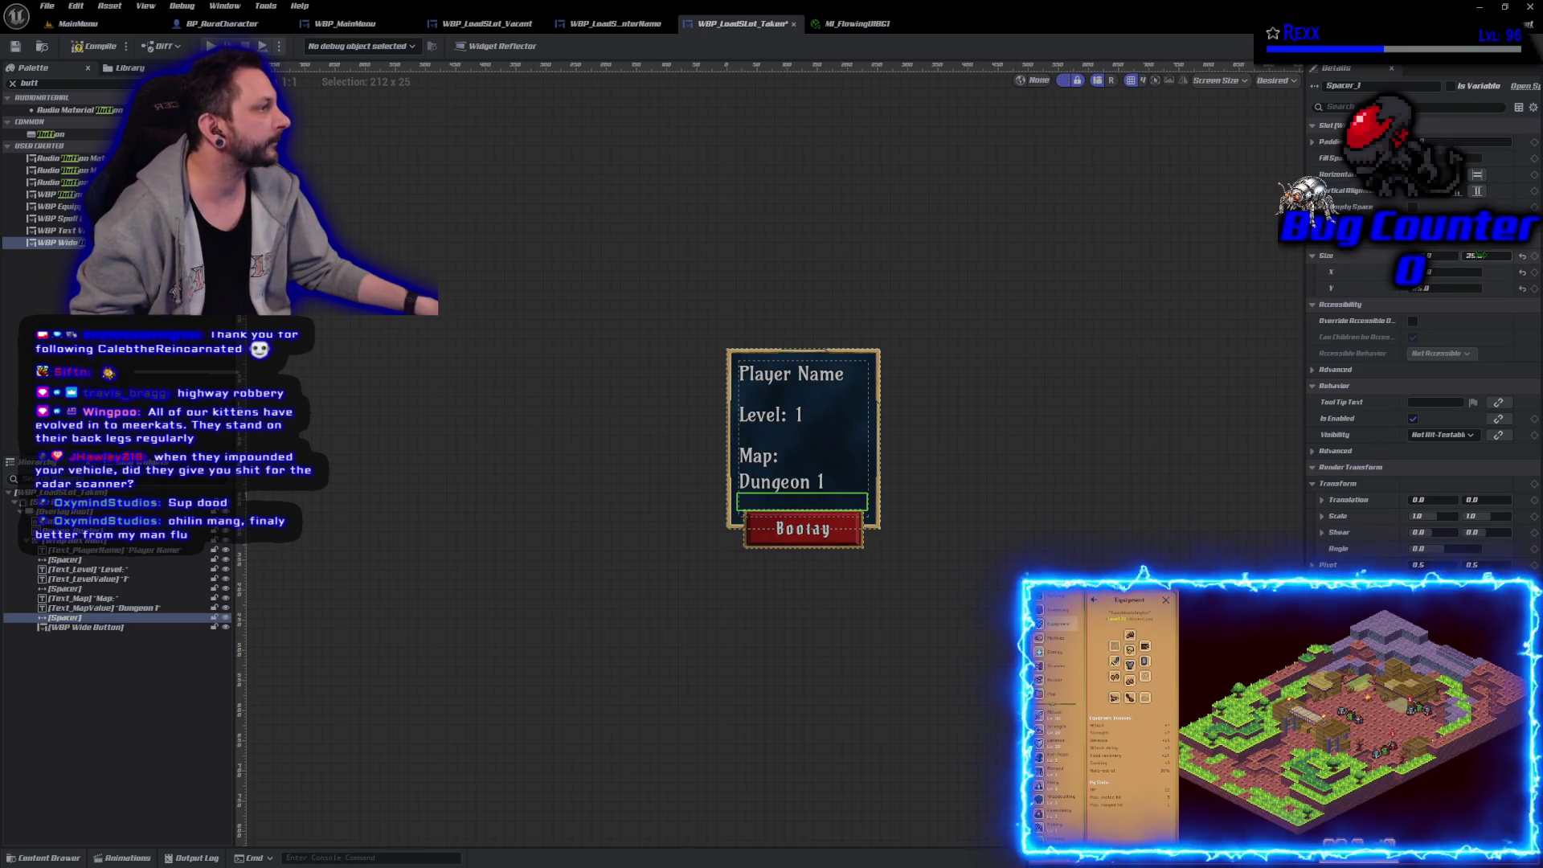
type("20")
key("Return")
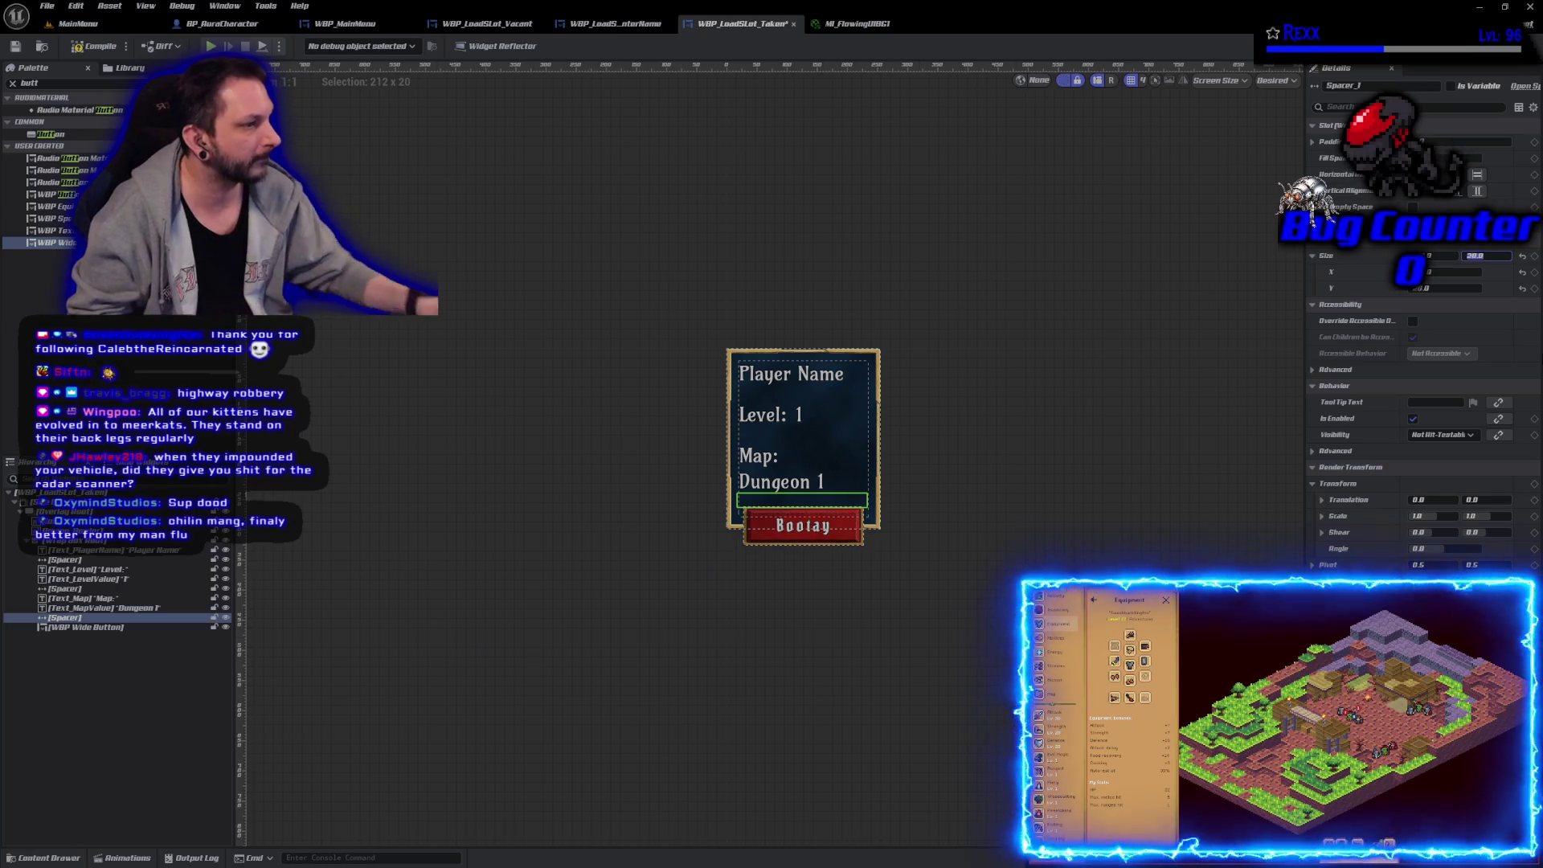
Step: Inspect the wide button's brushes and recompile so it reads SELECT SLOT
left_click(104, 608)
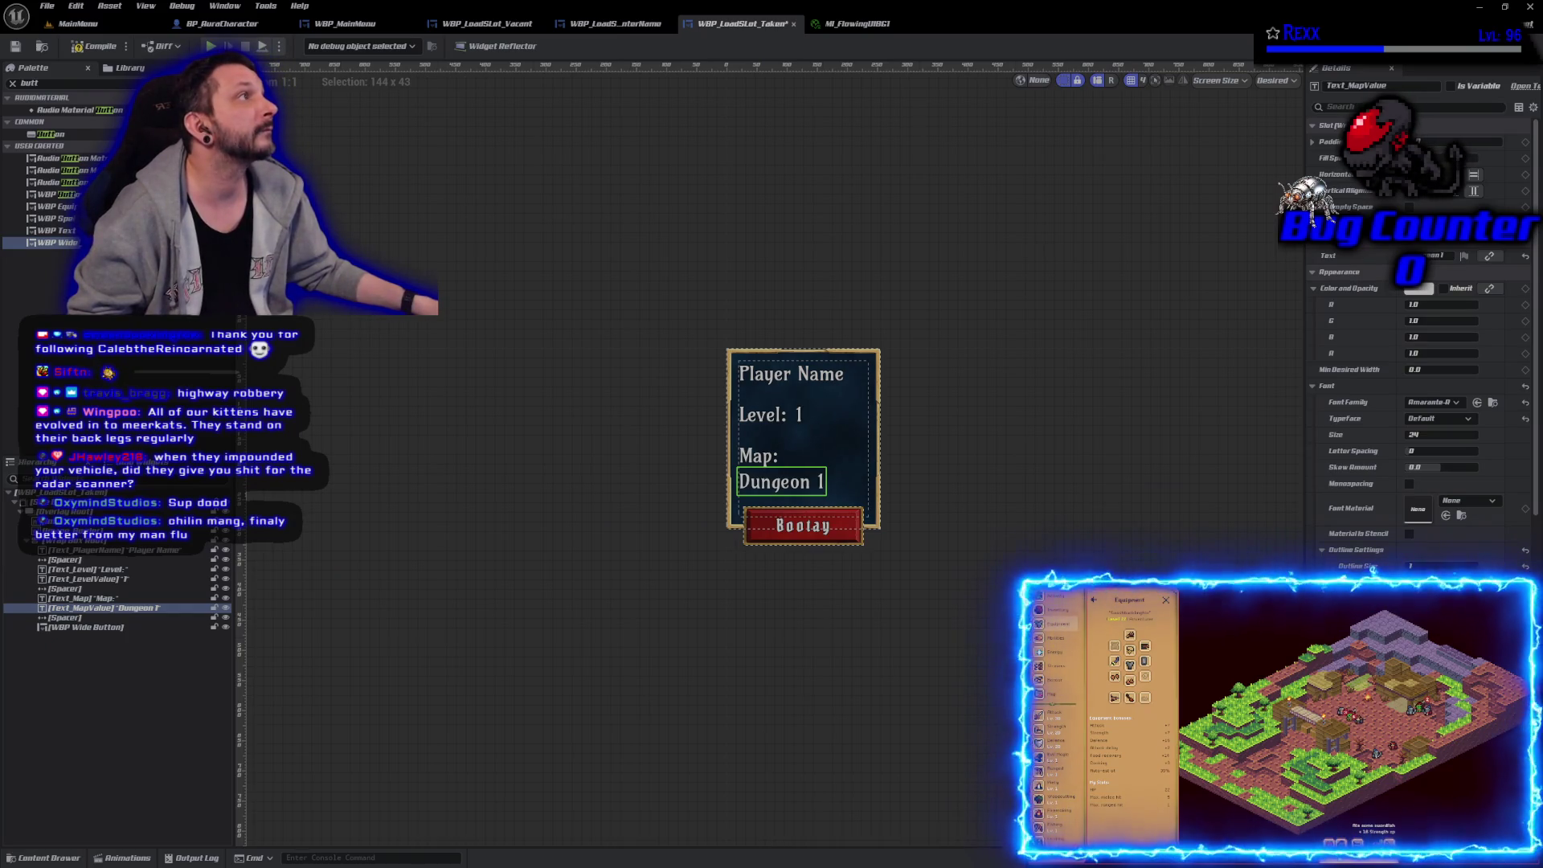
left_click(149, 628)
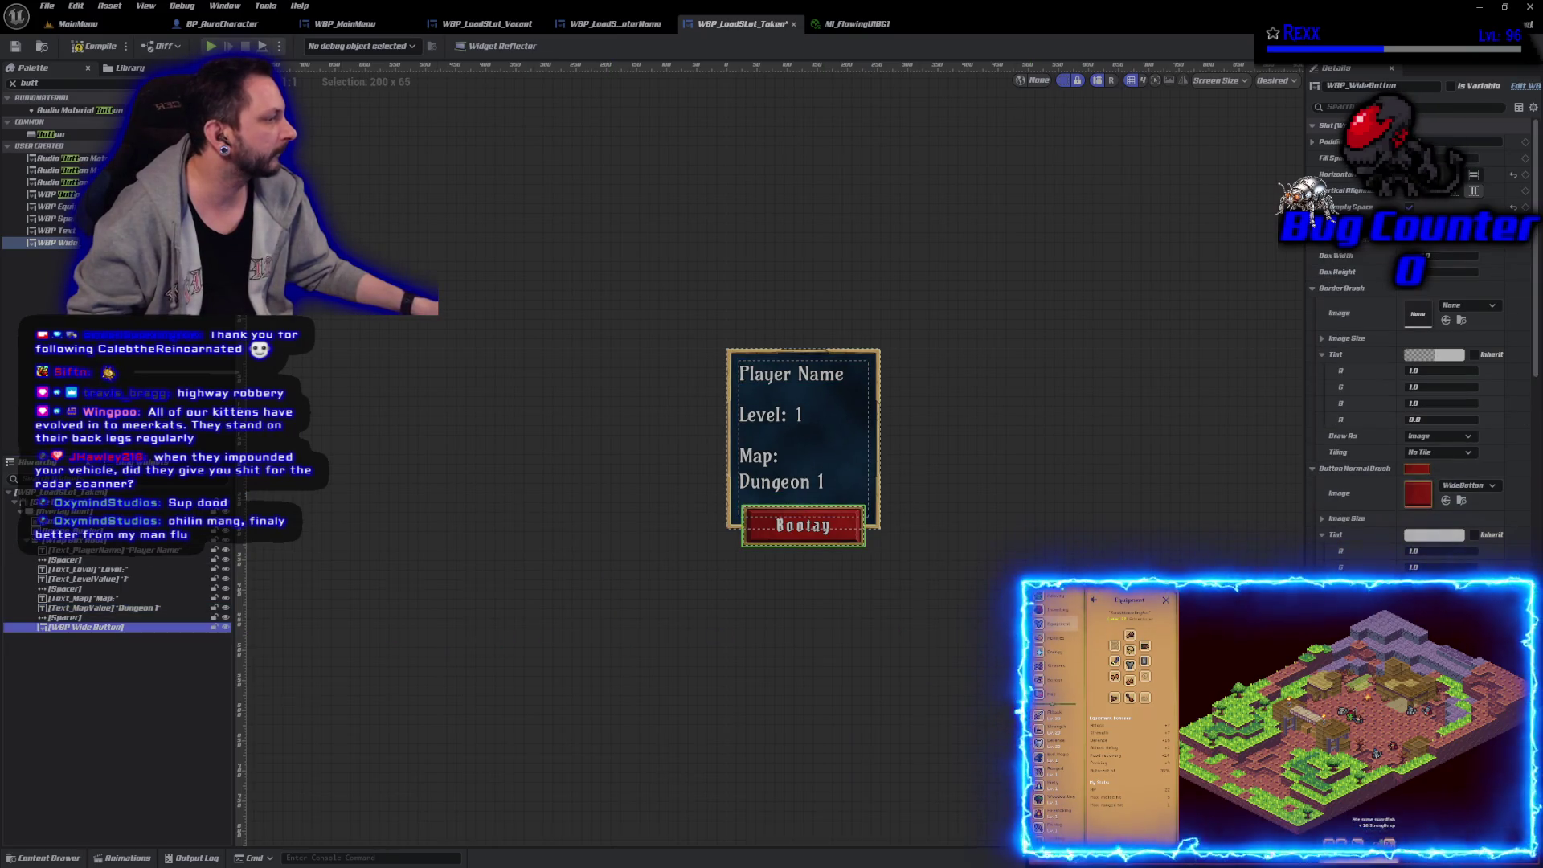
scroll(1428, 376, "down", 6)
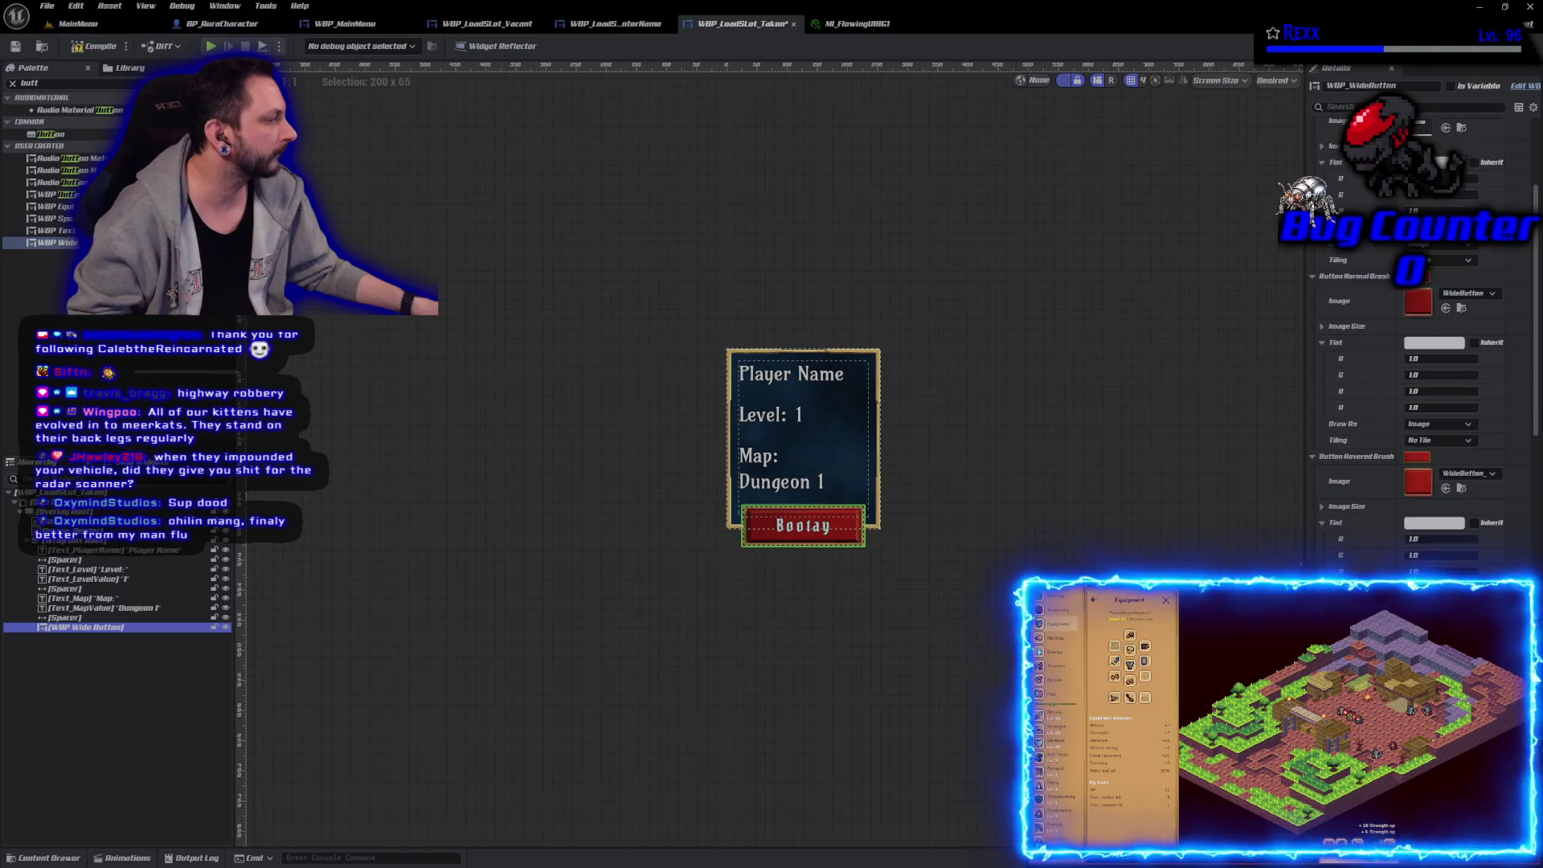
scroll(1428, 376, "down", 3)
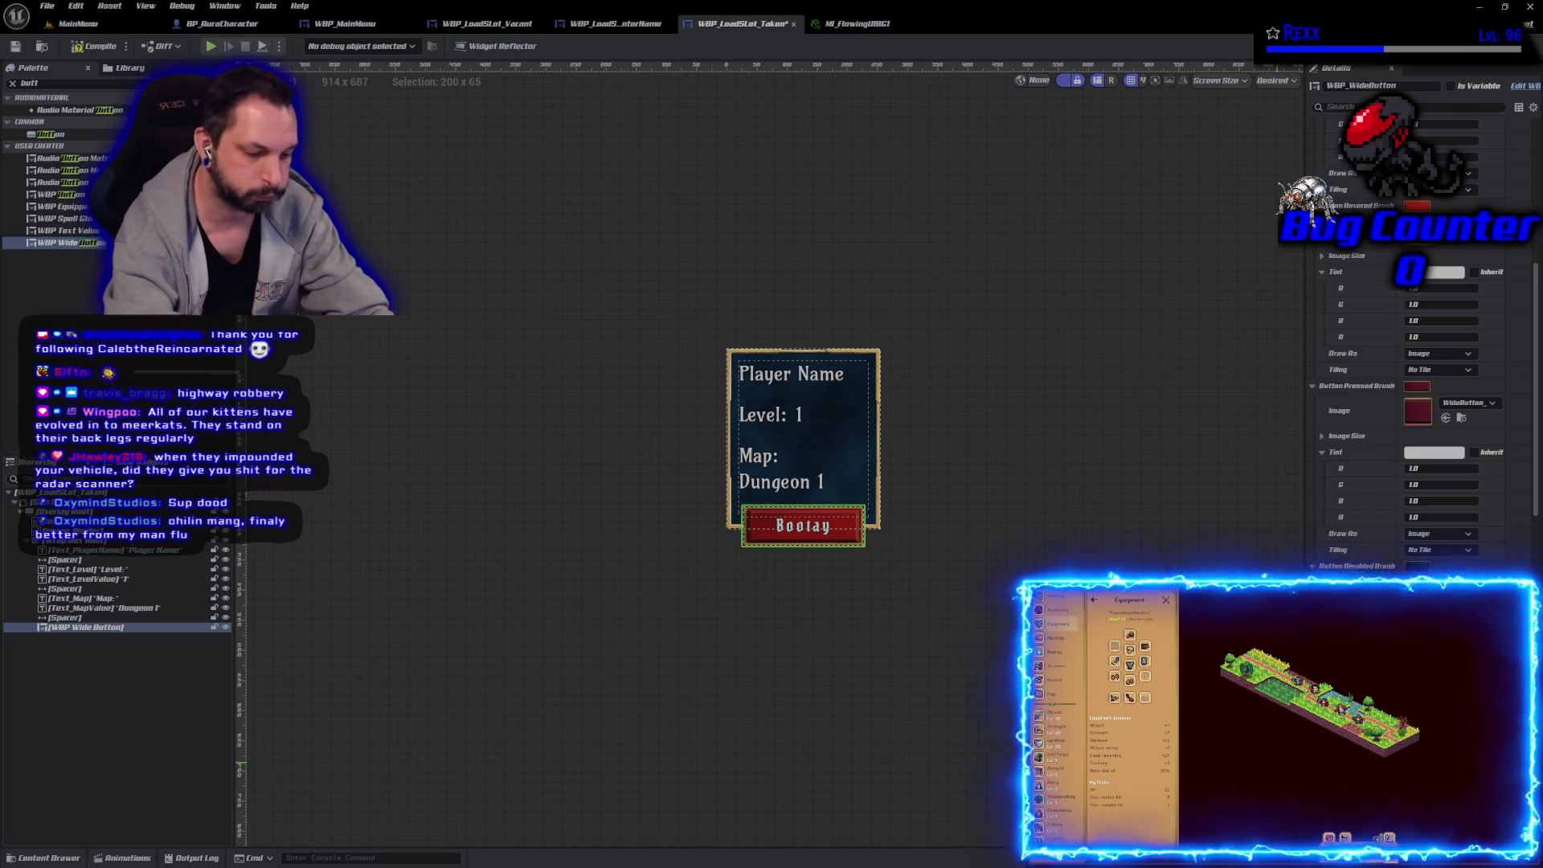
key("F7")
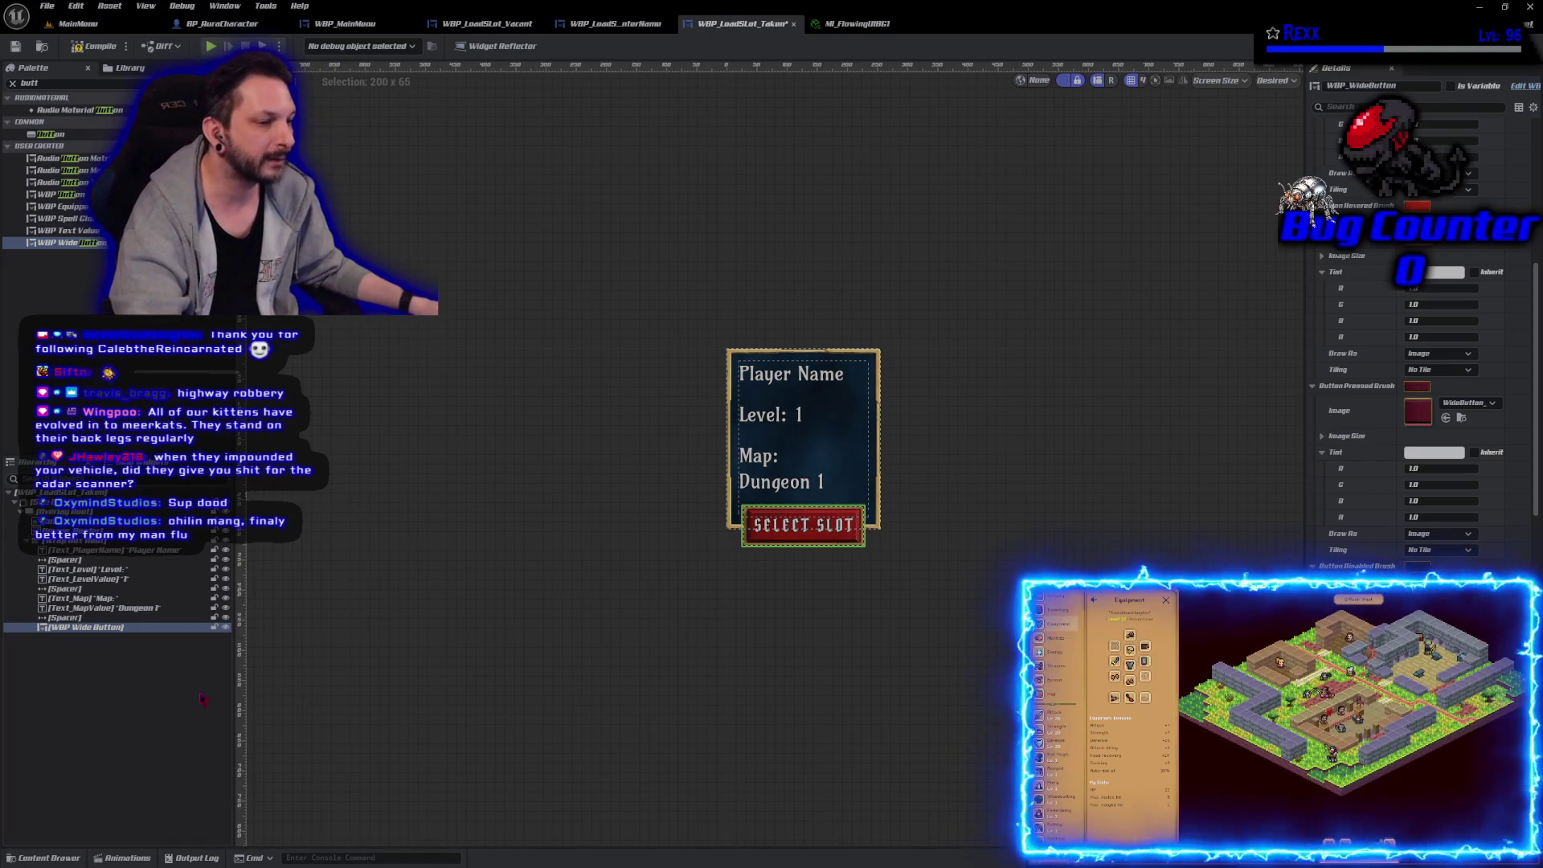
Step: Change Text_MapValue to 'Dungeon1' so it sits on the Map: row
left_click(138, 609)
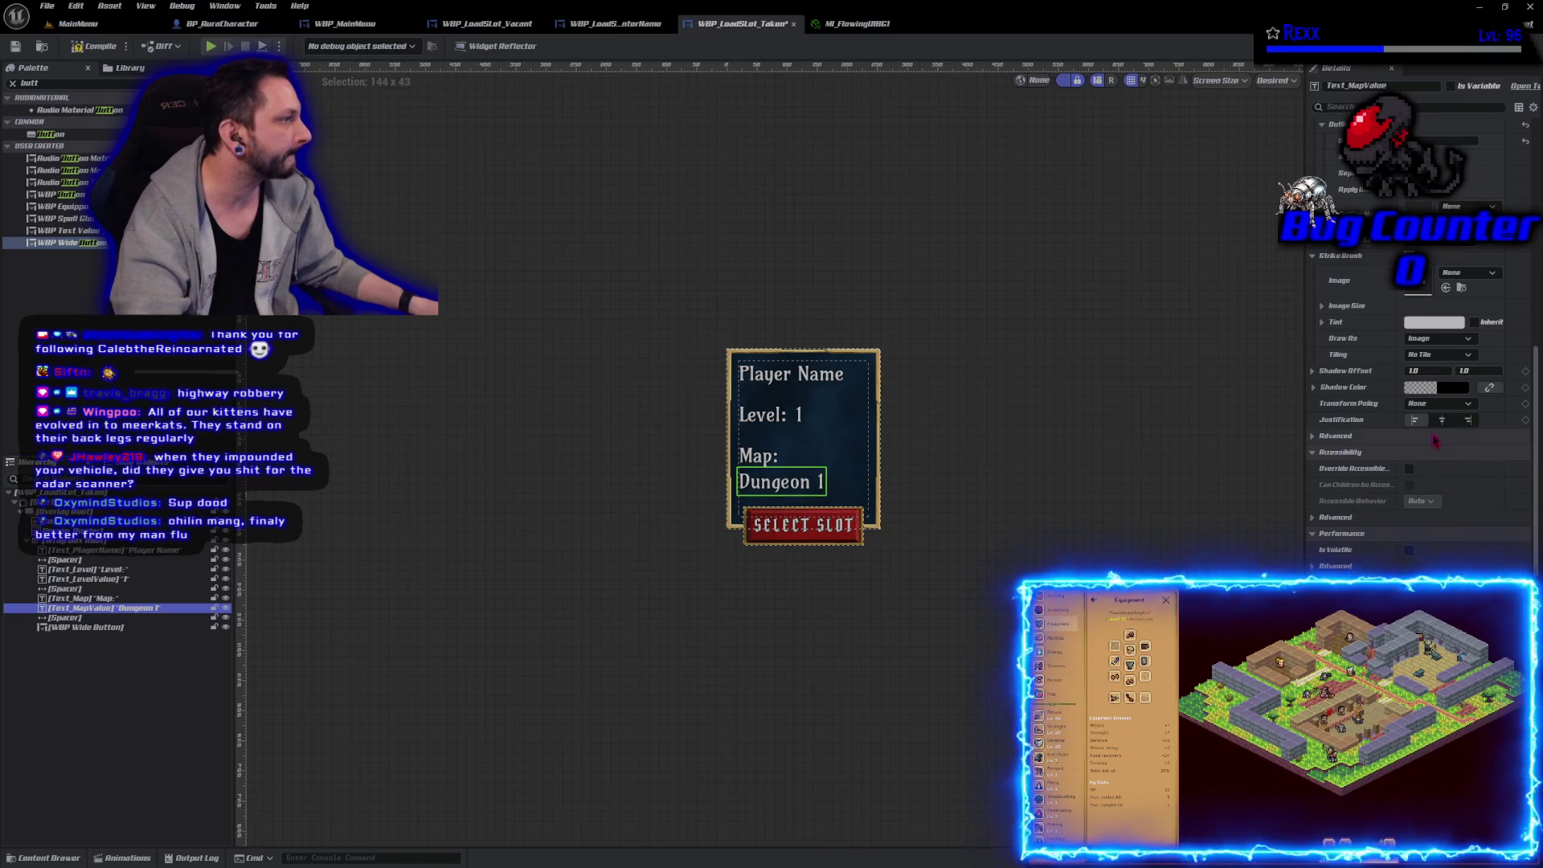
scroll(1372, 529, "up", 5)
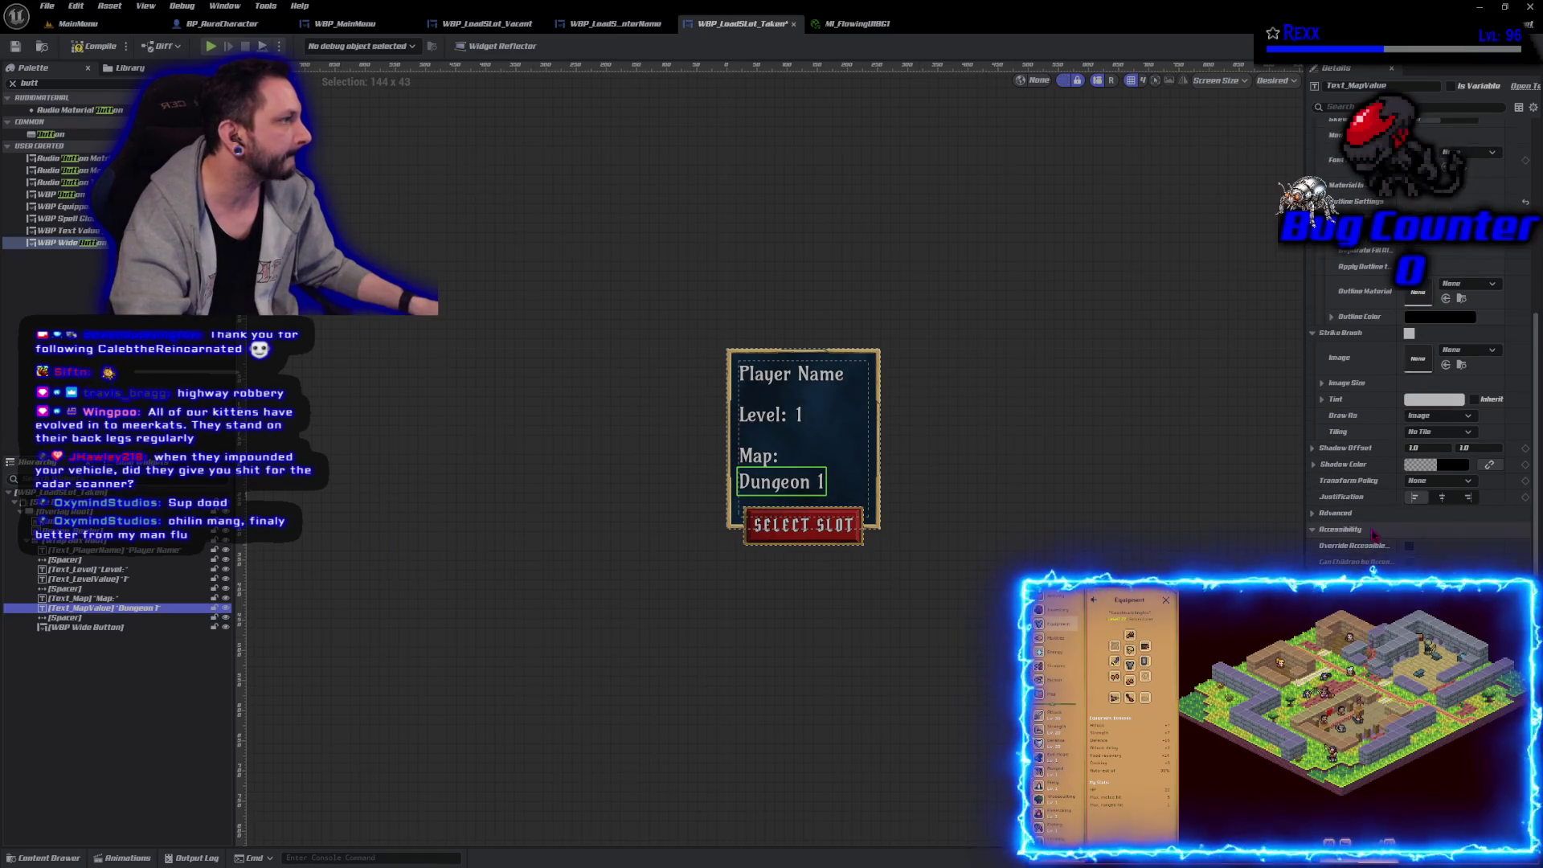
scroll(1372, 531, "up", 1)
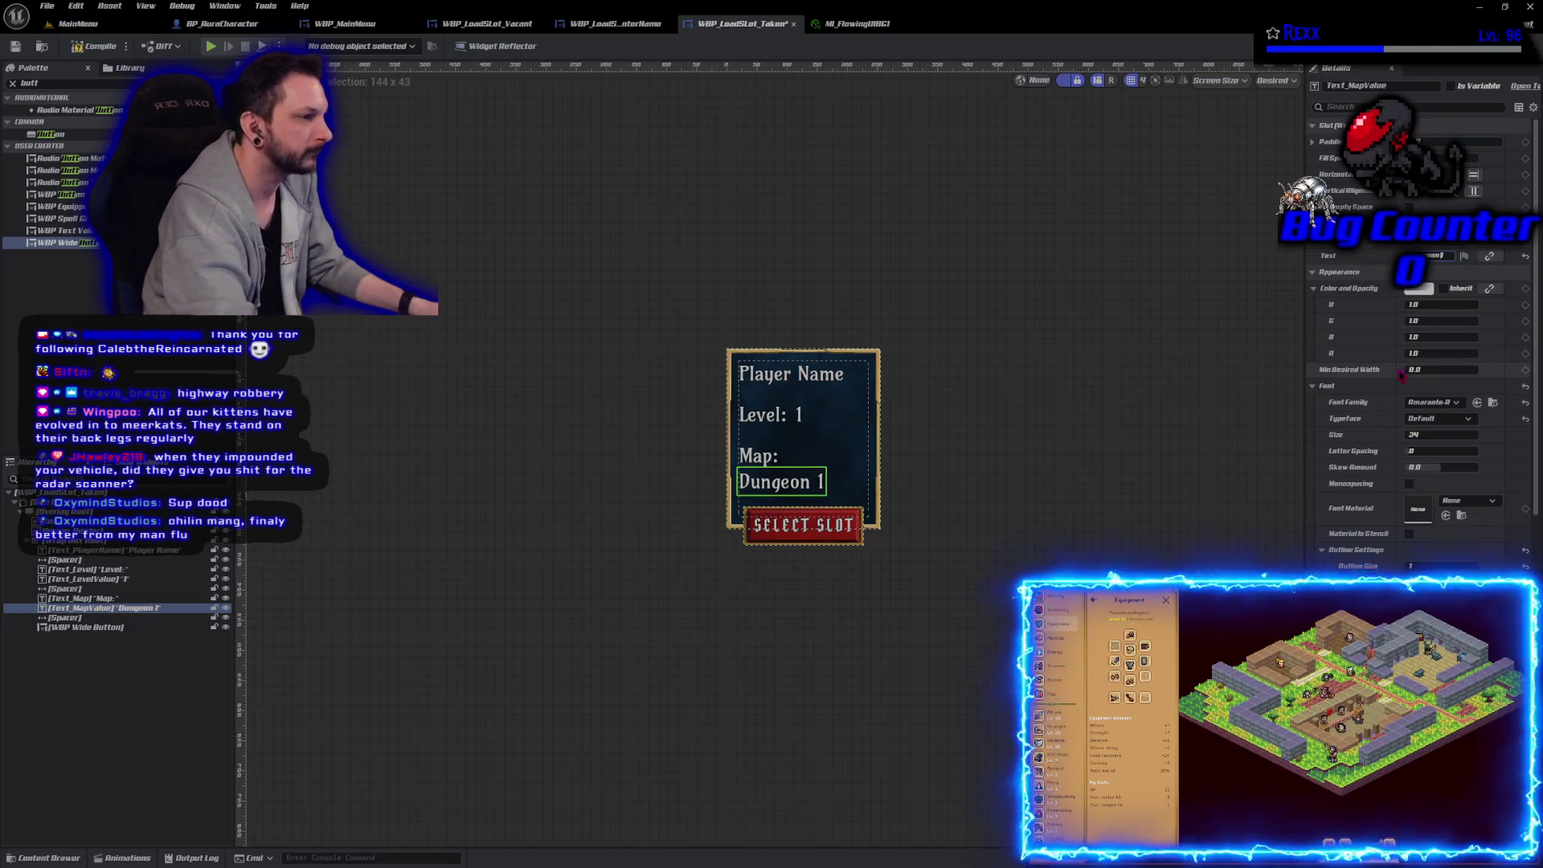
key("BackSpace")
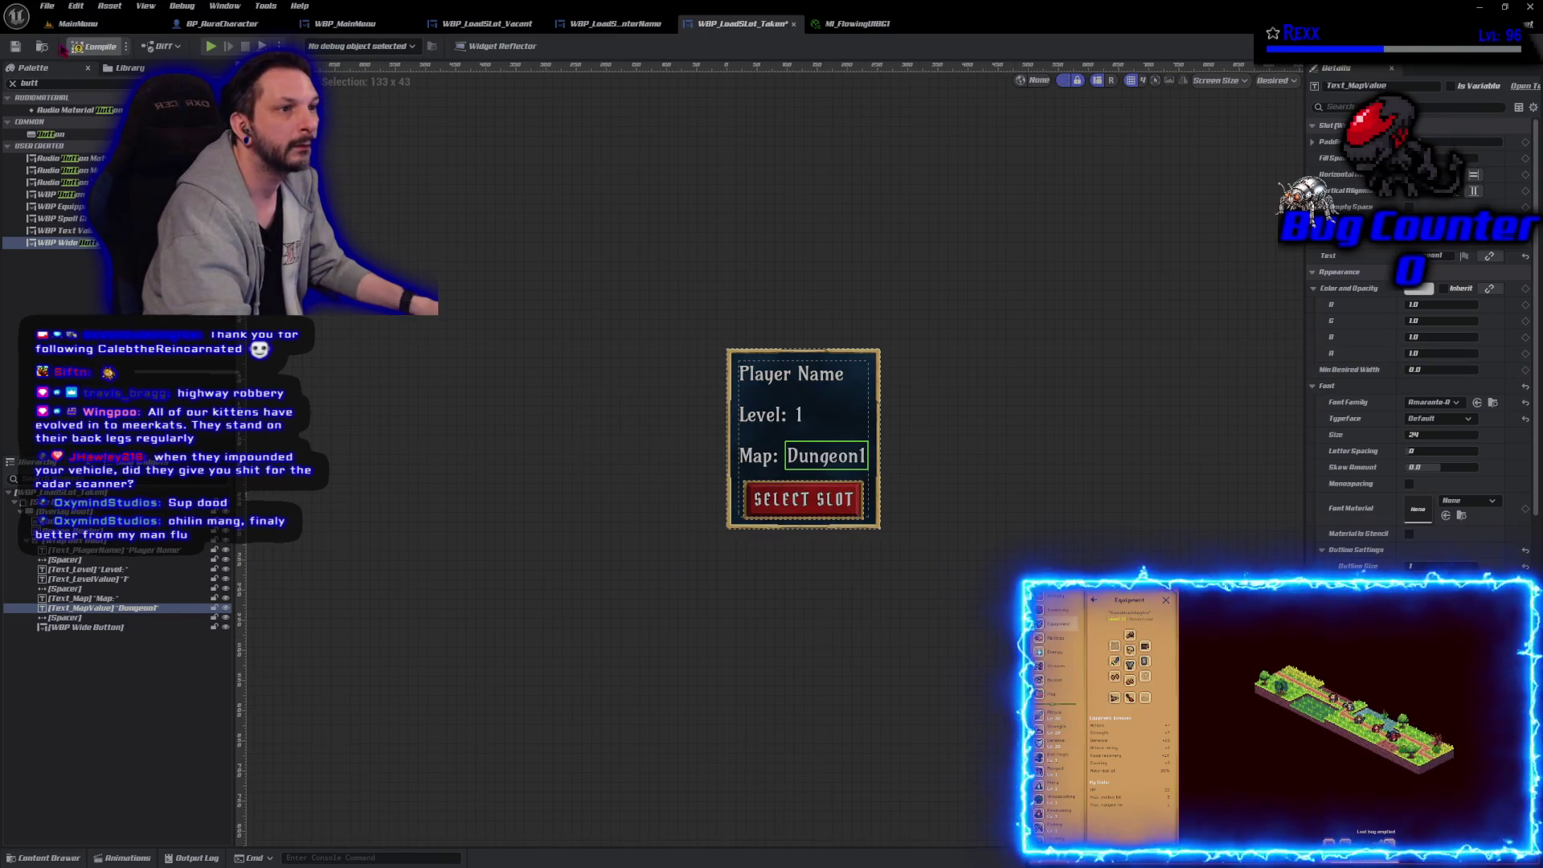
Step: Save the WBP_LoadSlot_Taken widget, then save all modified assets
left_click(16, 47)
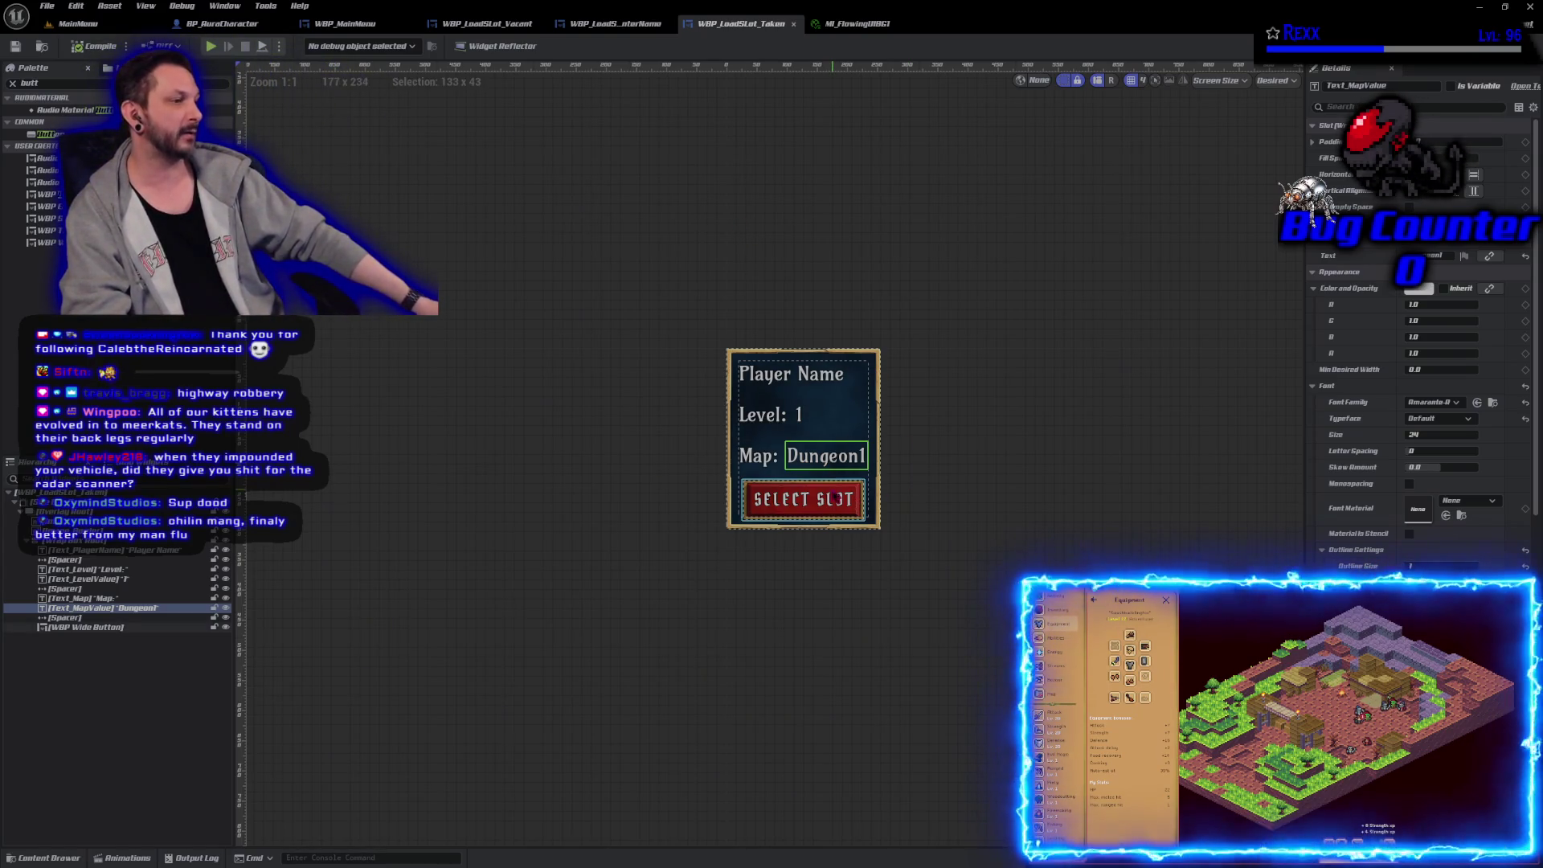
left_click(820, 498)
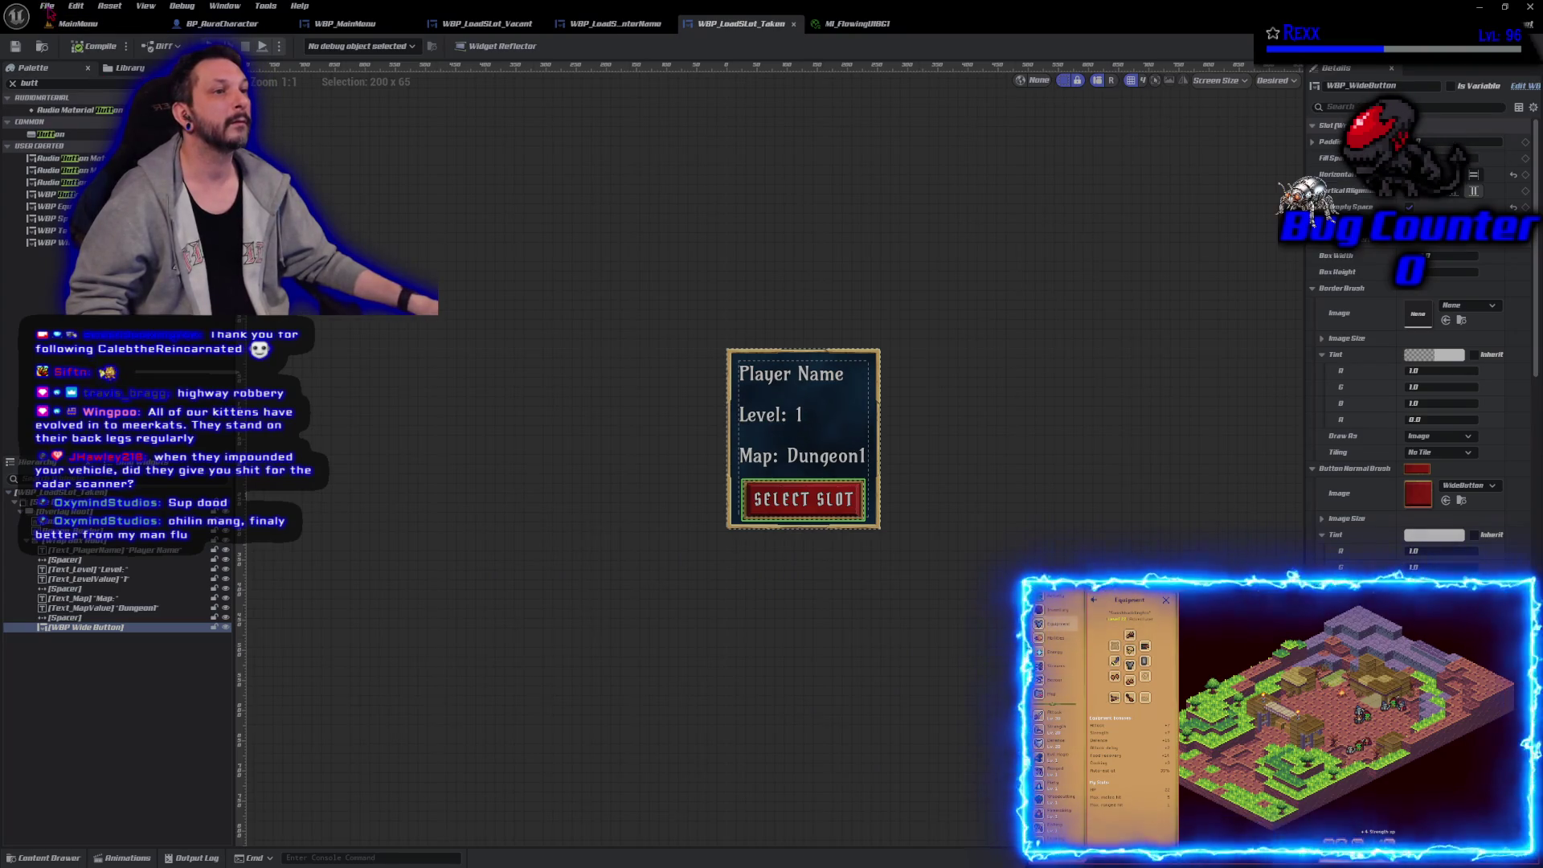
left_click(49, 7)
left_click(81, 85)
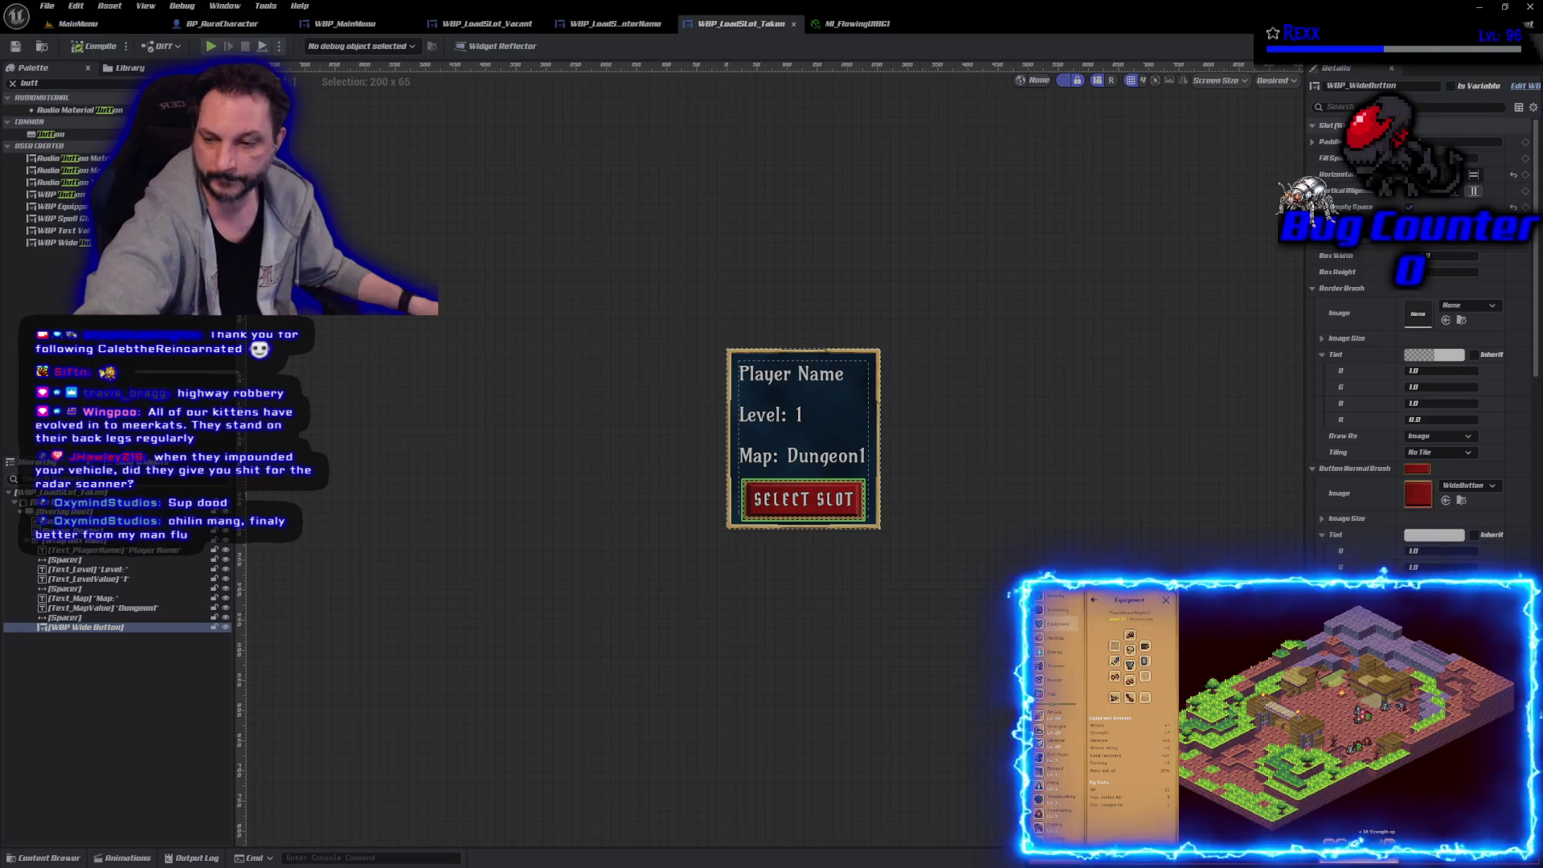
key("alt+Tab")
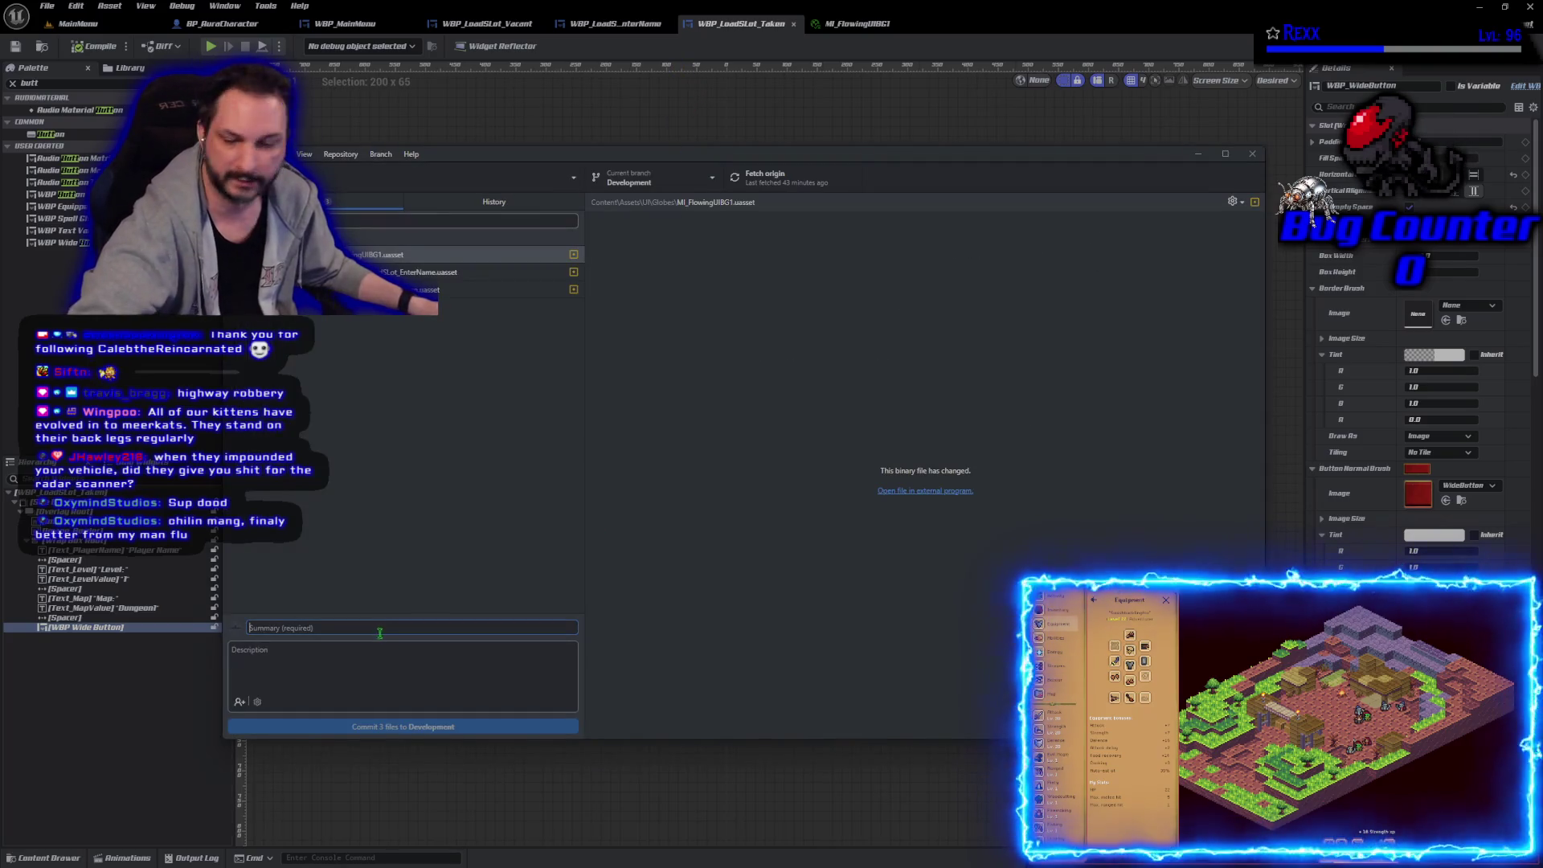
Step: Commit the 3 files to Development as 'Taken Load Slot' and push to origin
type("Taken Load Slot")
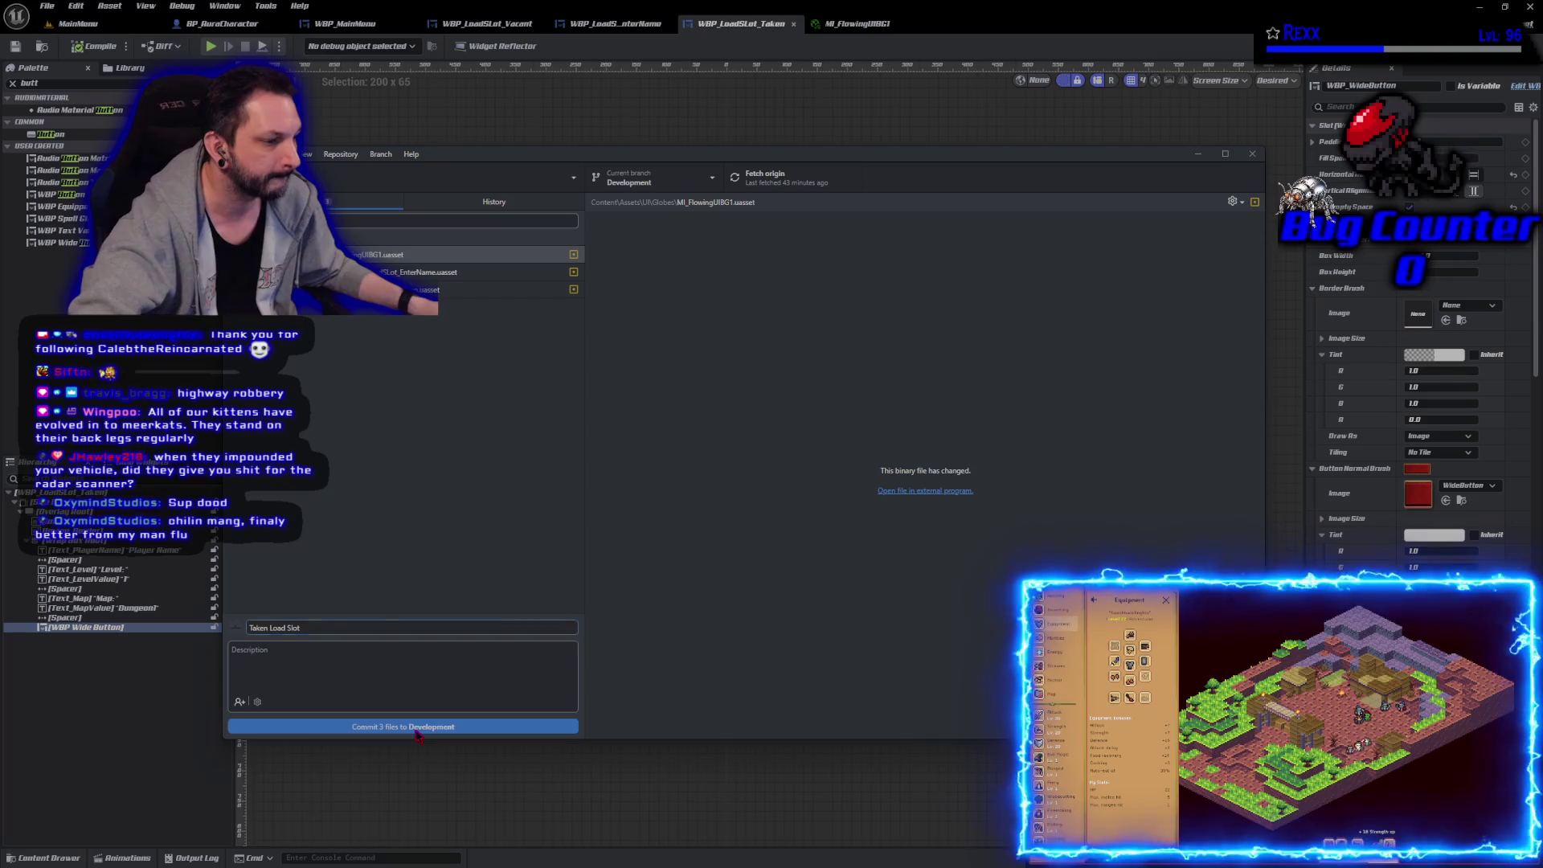
left_click(417, 731)
left_click(1069, 318)
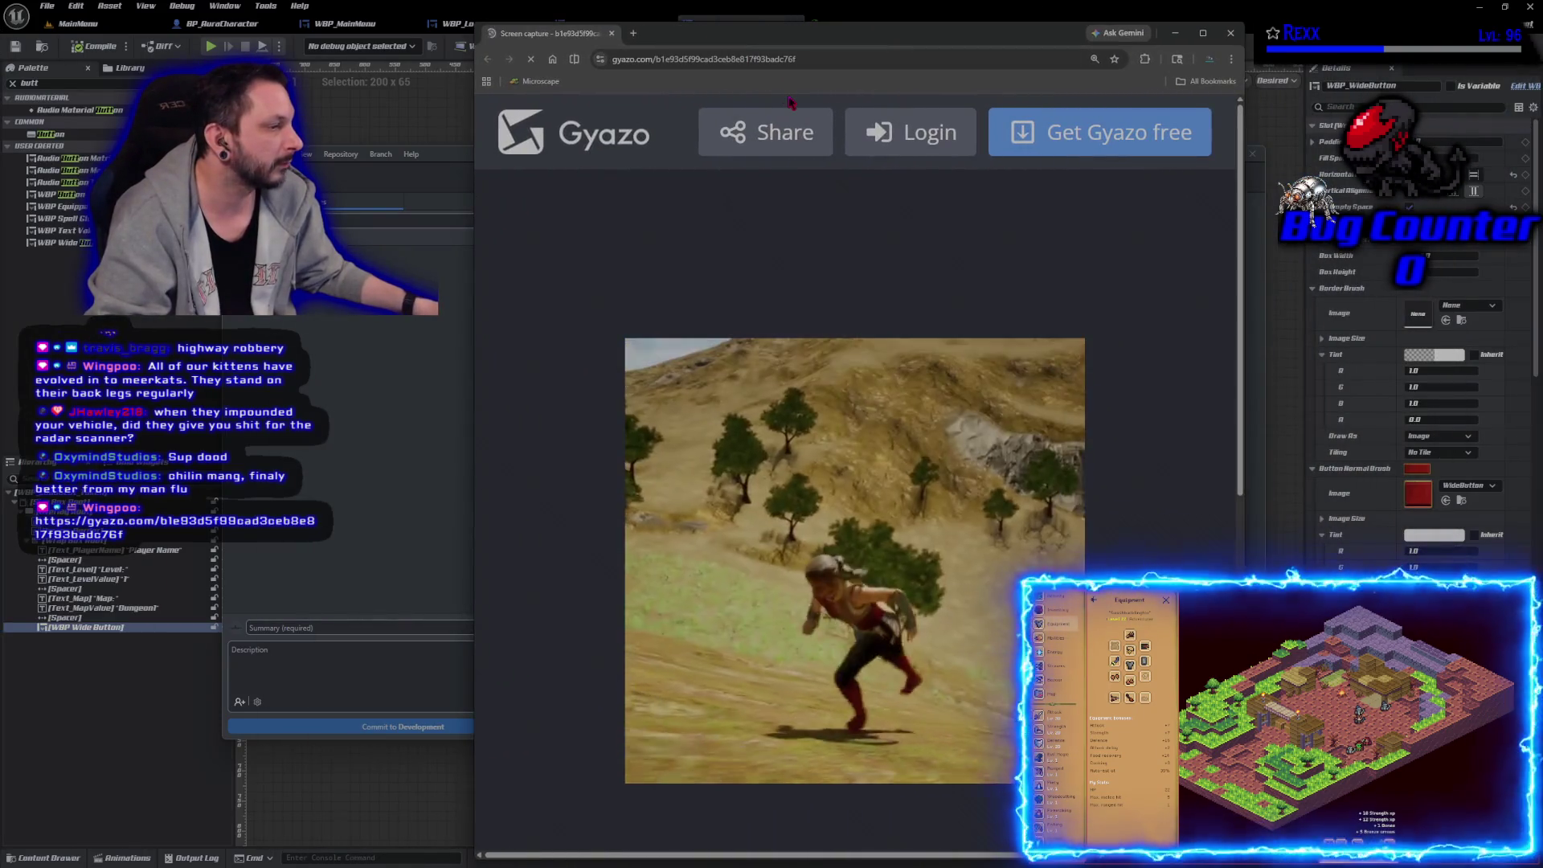
Step: Maximize the browser, watch the Gyazo clip of the character on grassy hills, then close it
key("super+Up")
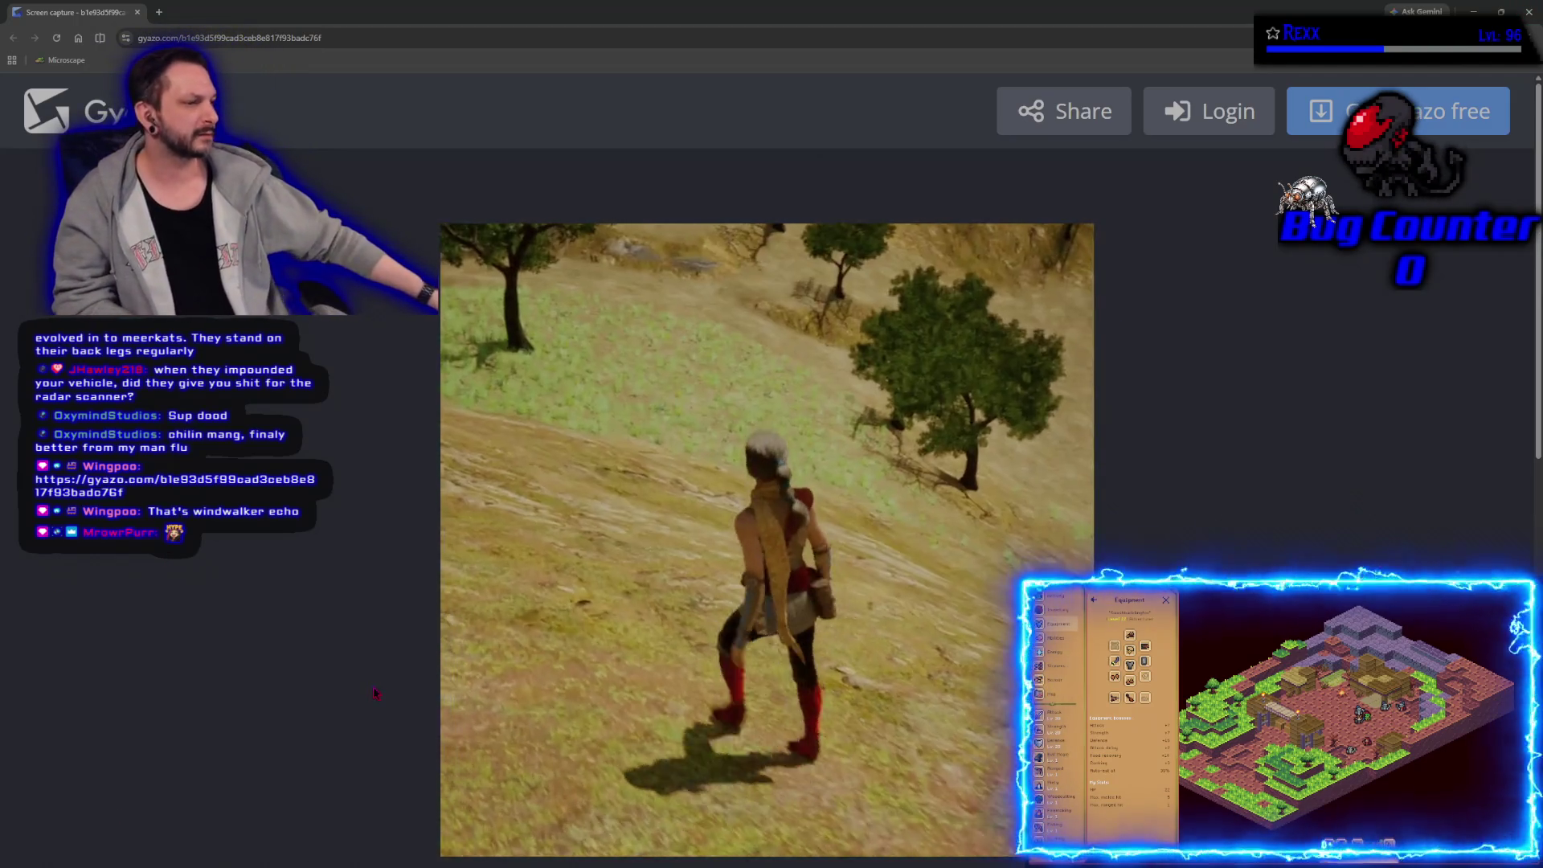
scroll(375, 693, "down", 1)
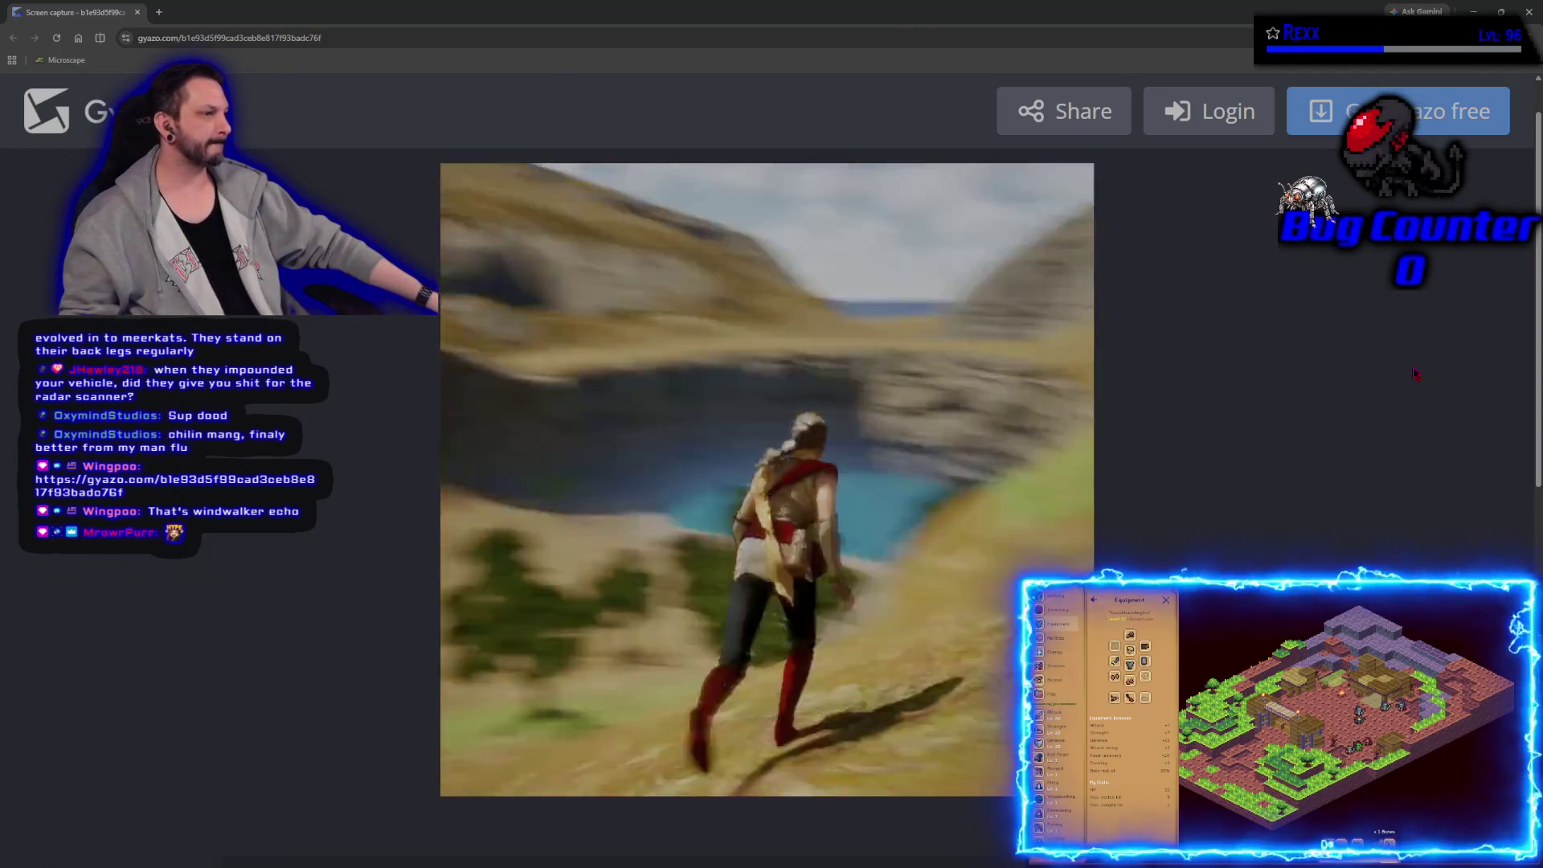
mouse_move(716, 373)
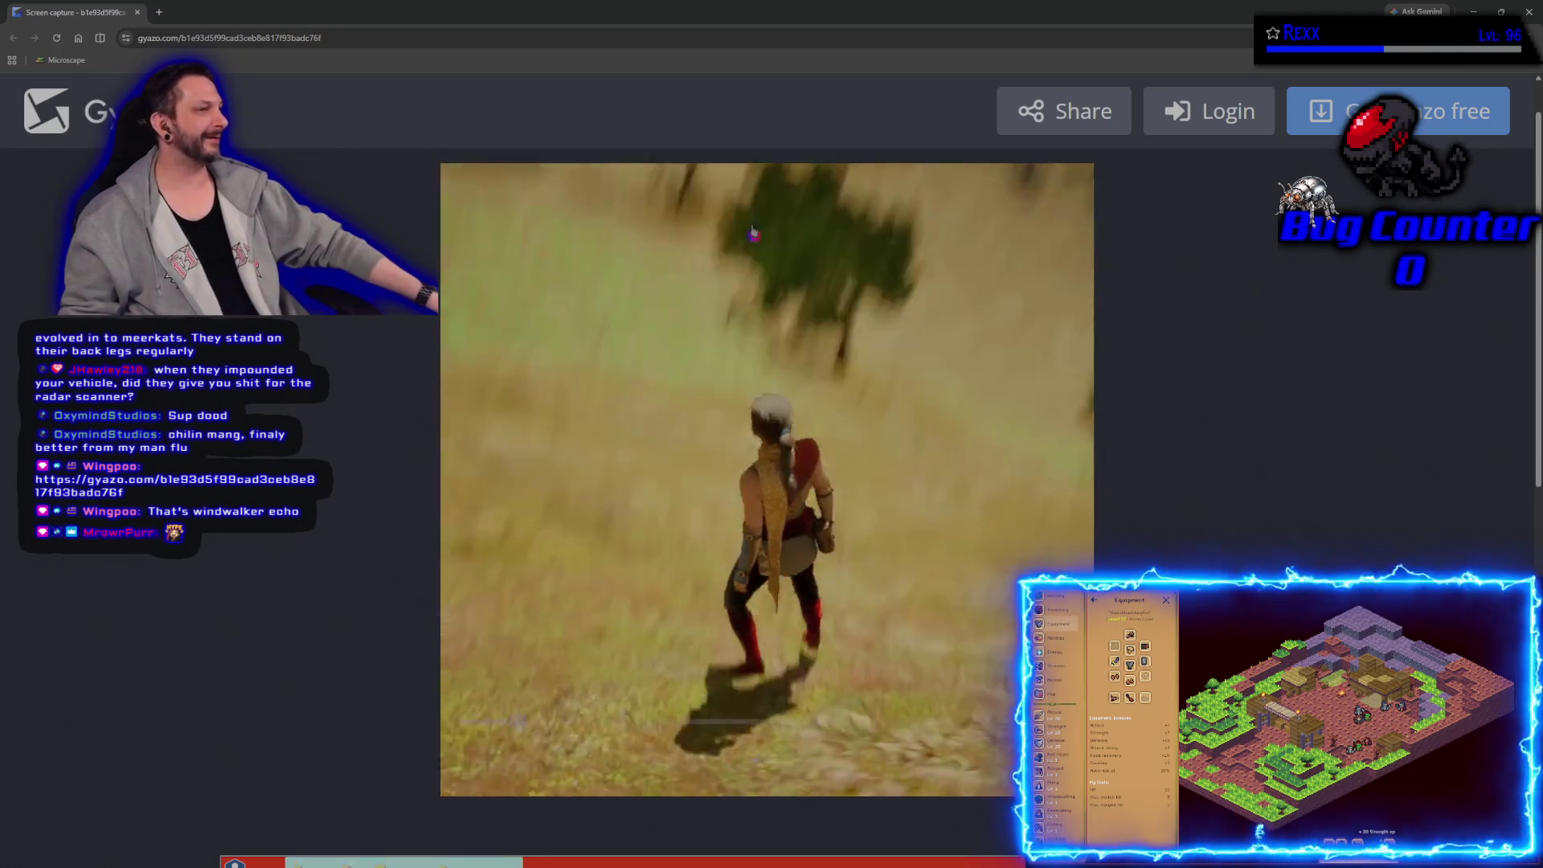
key("ctrl+w")
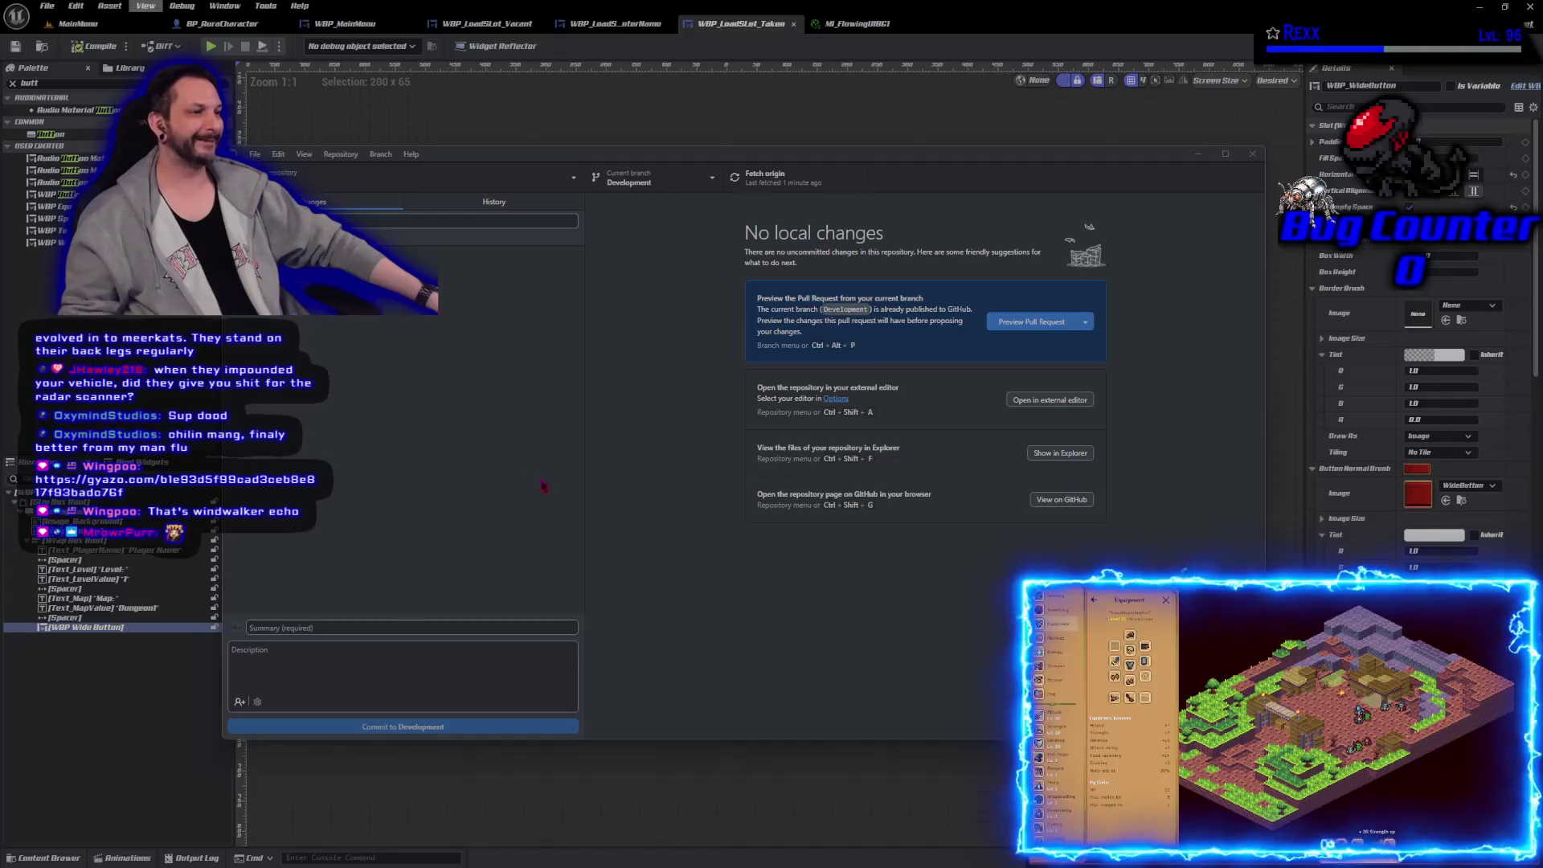
Step: Close GitHub Desktop and review the enter-name and vacant New Game slot widgets
left_click(1252, 155)
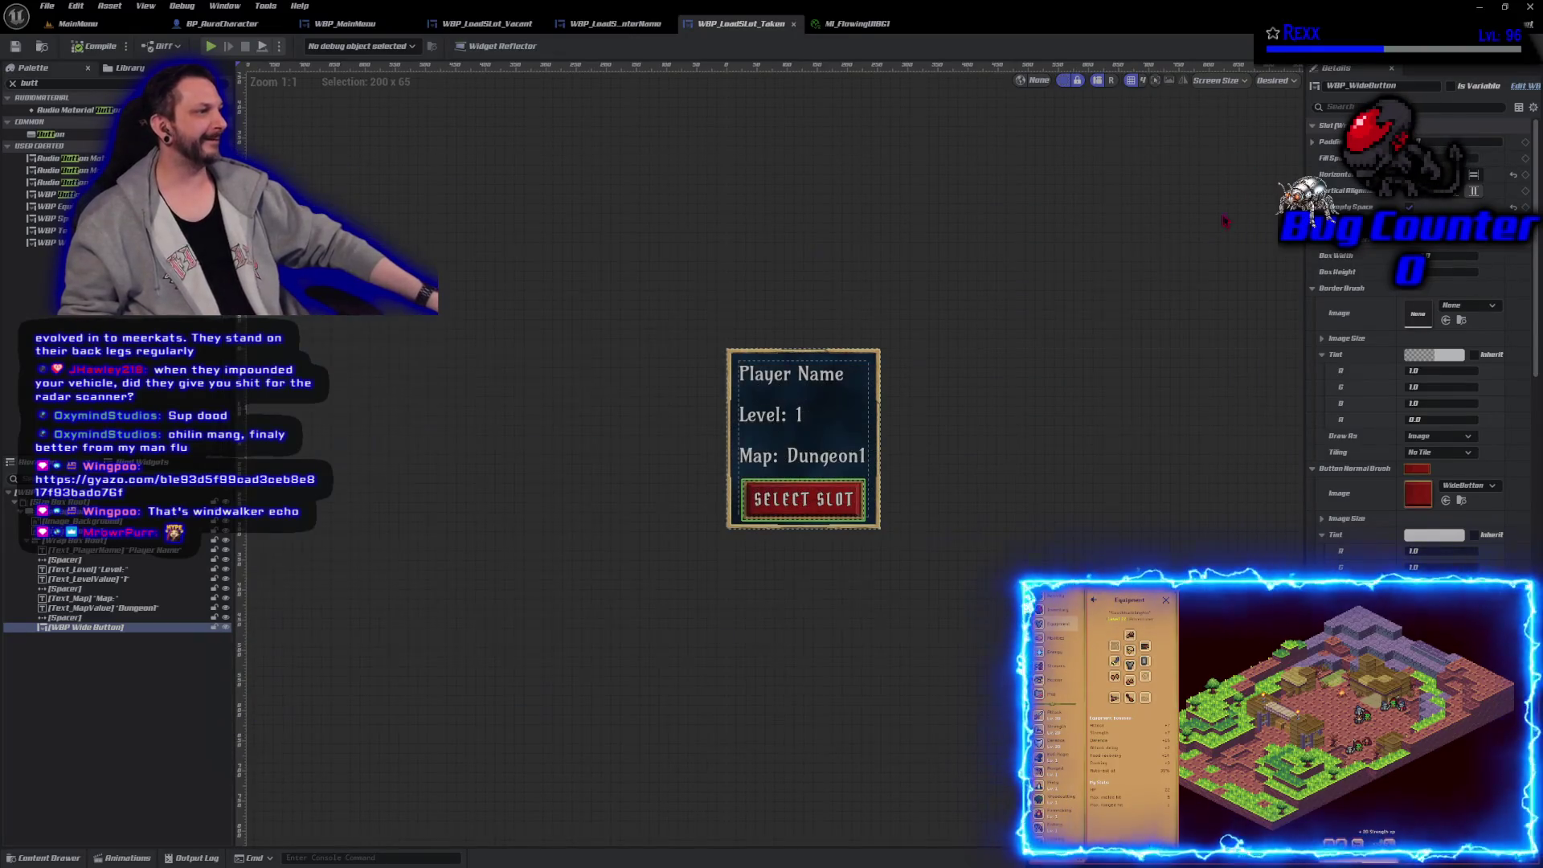
left_click(645, 25)
left_click(504, 28)
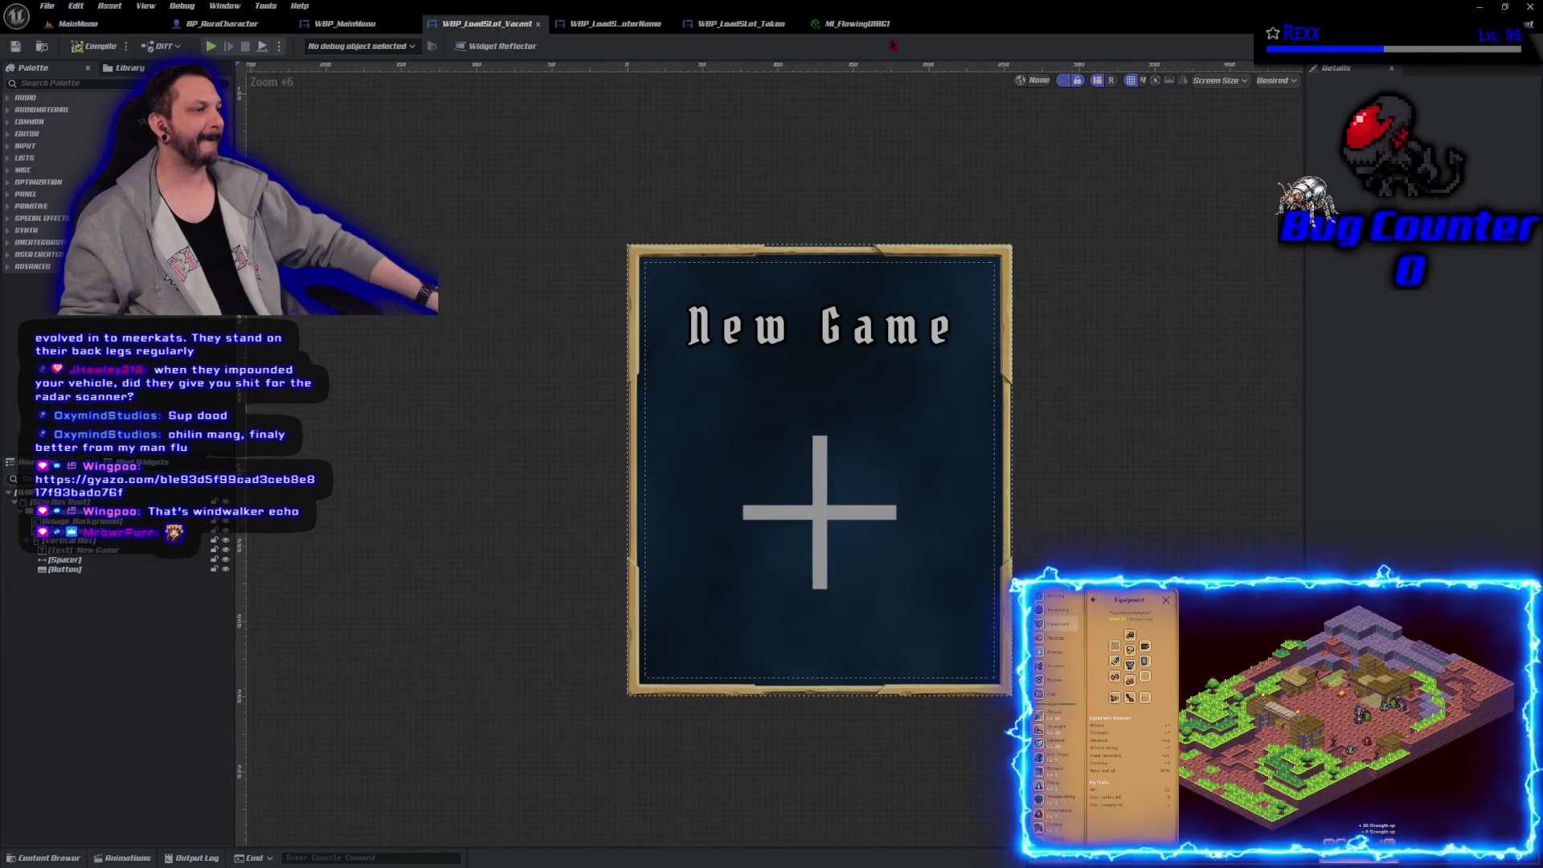
Step: Close the M_FlowingUIBG1 material and cycle through the main menu and character tabs back to WBP_LoadSlot_Taken
left_click(856, 24)
left_click(898, 23)
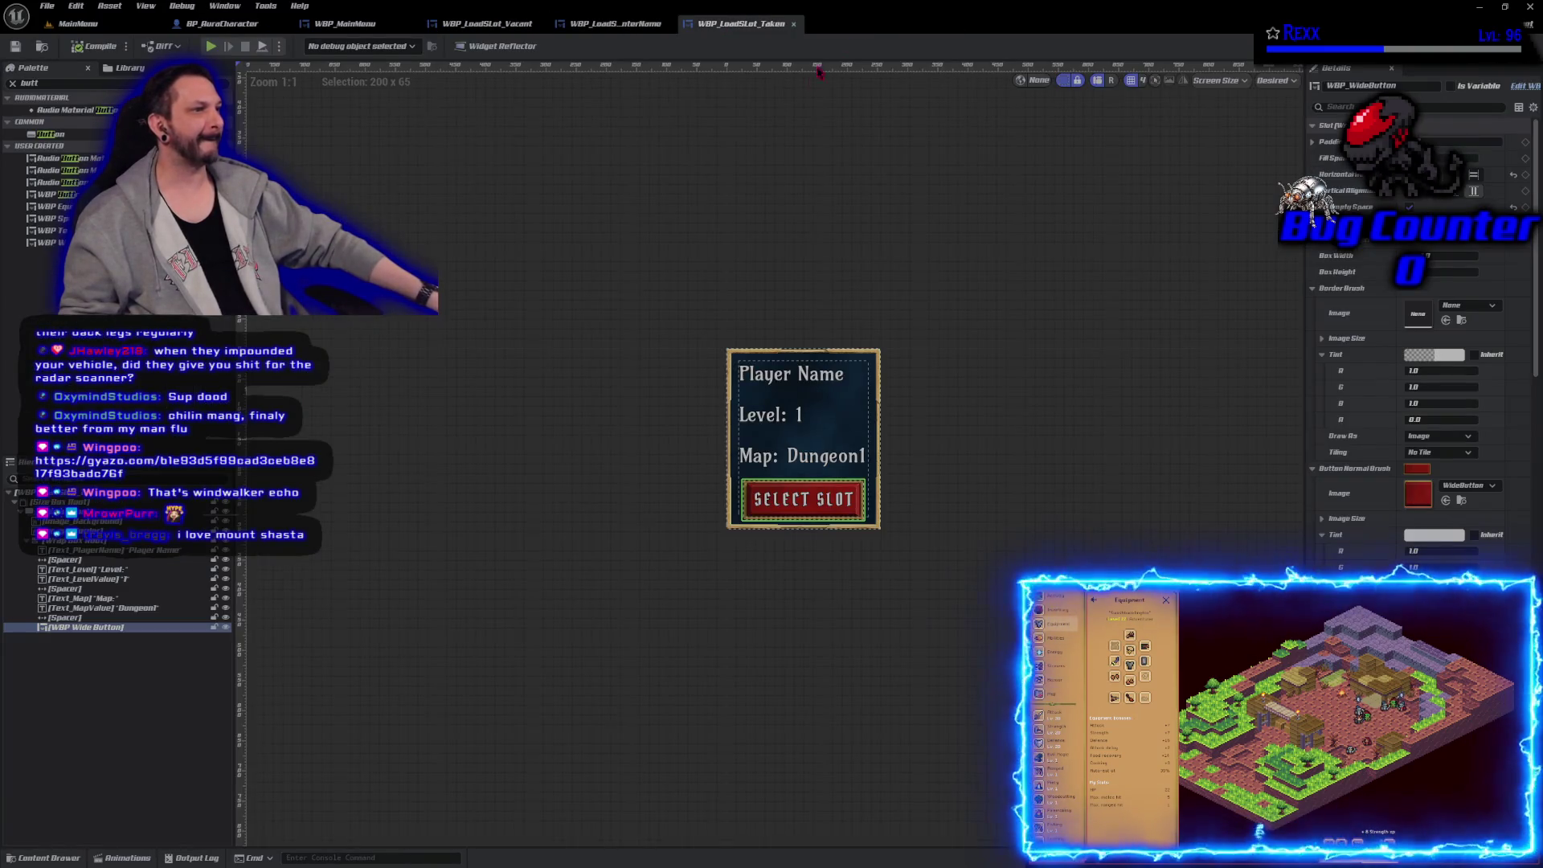
left_click(354, 24)
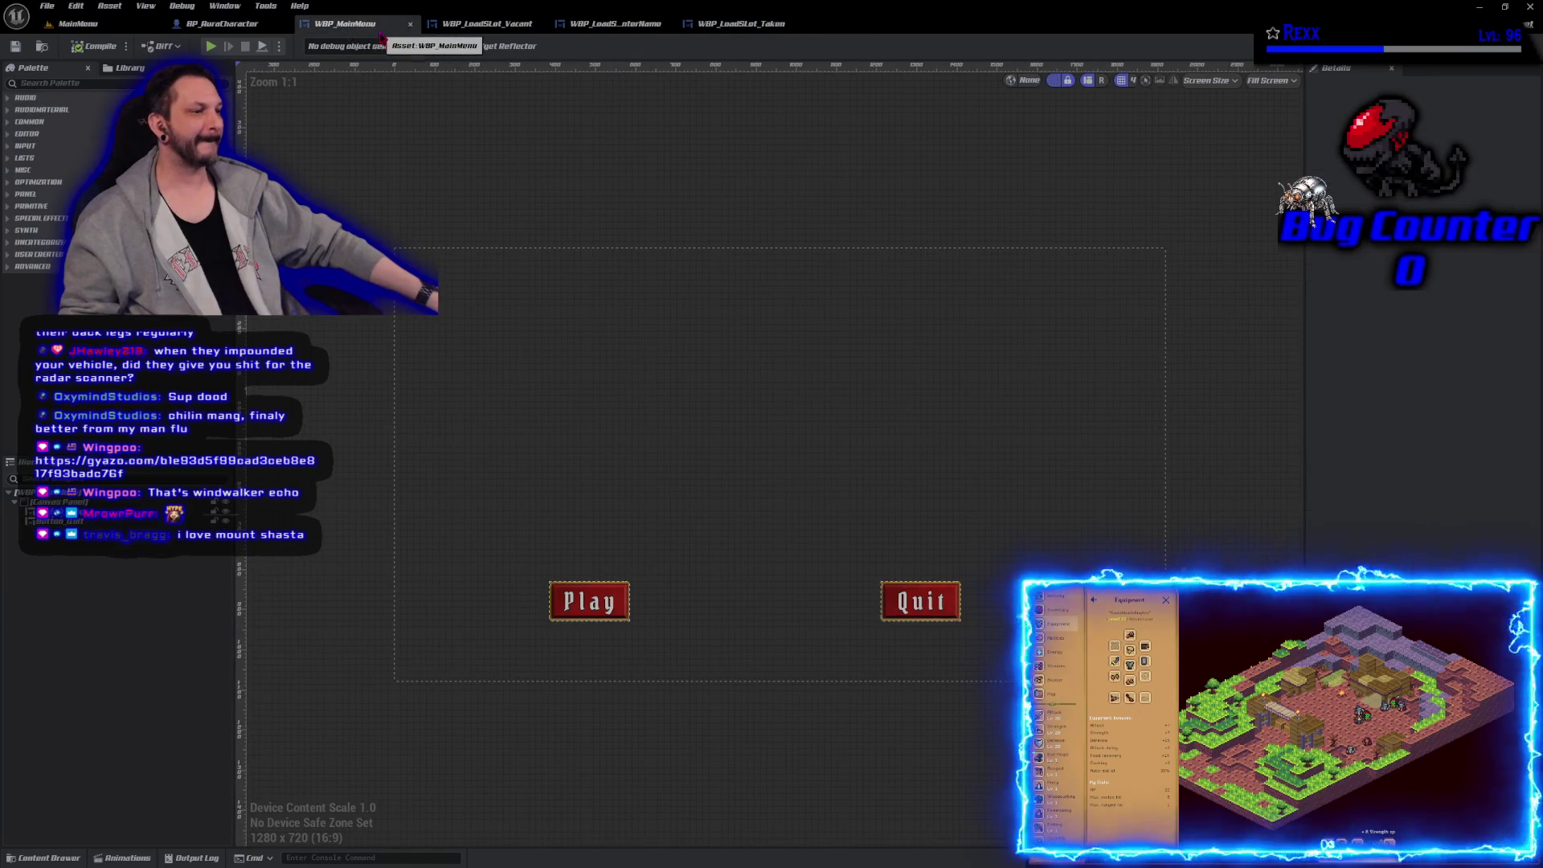
left_click(238, 27)
left_click(740, 24)
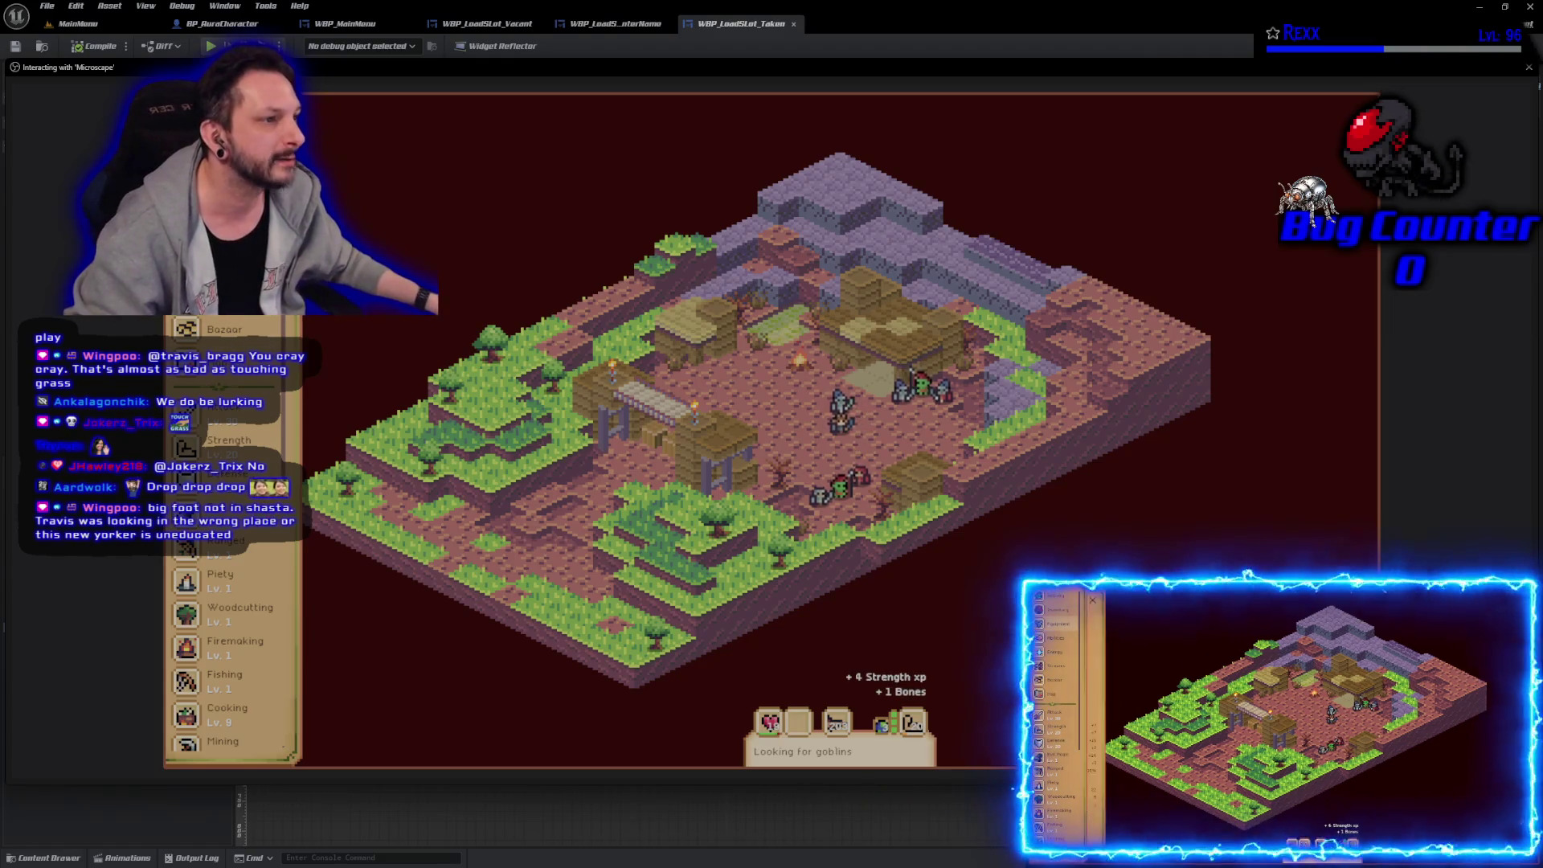
Step: Open the equipment overview, then the Strength skill's Activity & Loot panel
left_click(209, 402)
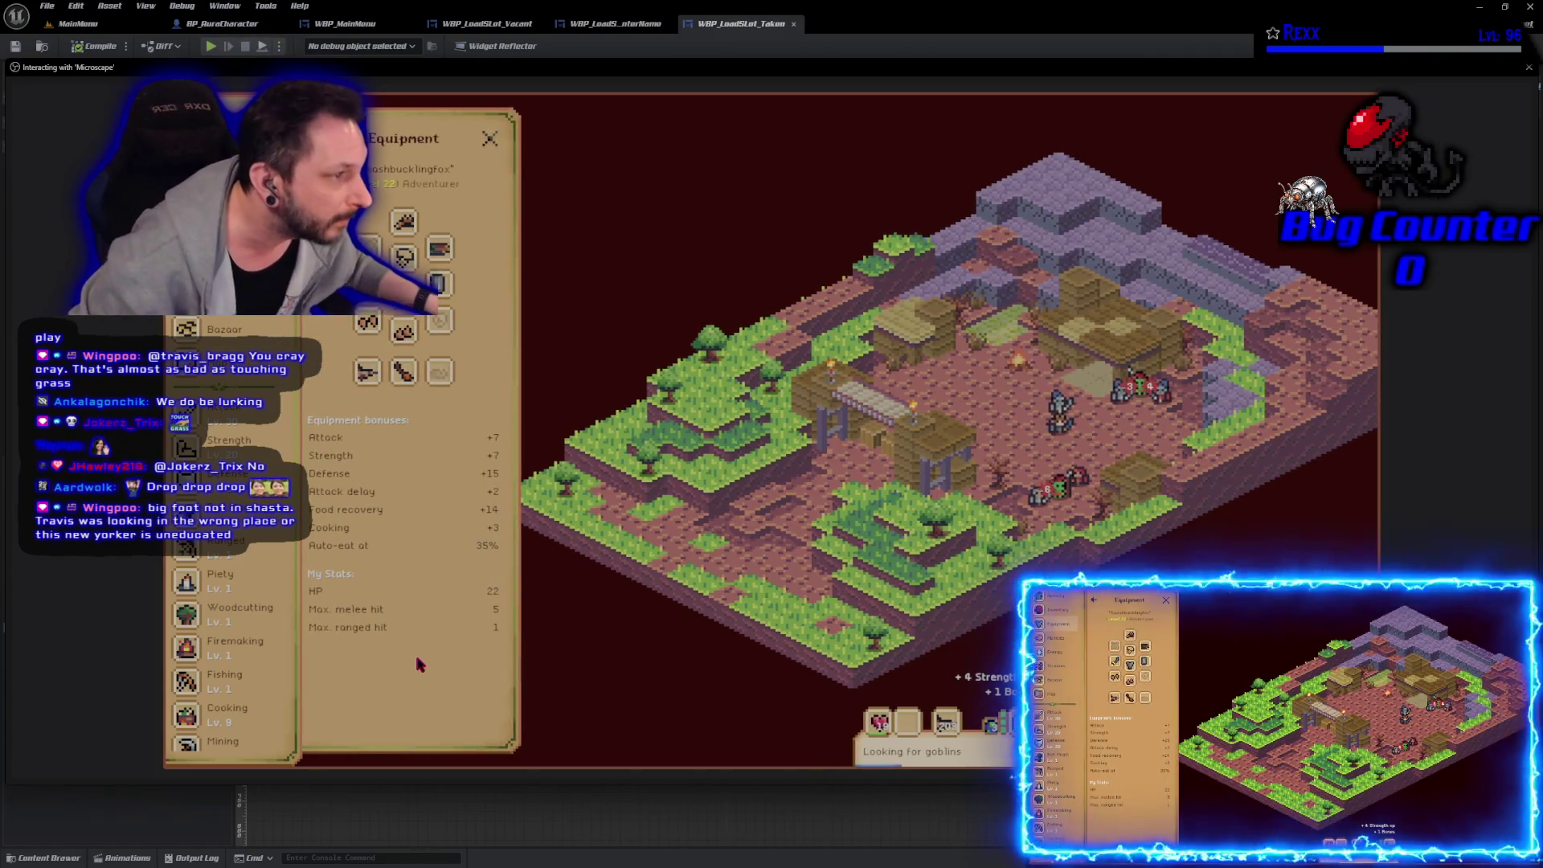
left_click(229, 440)
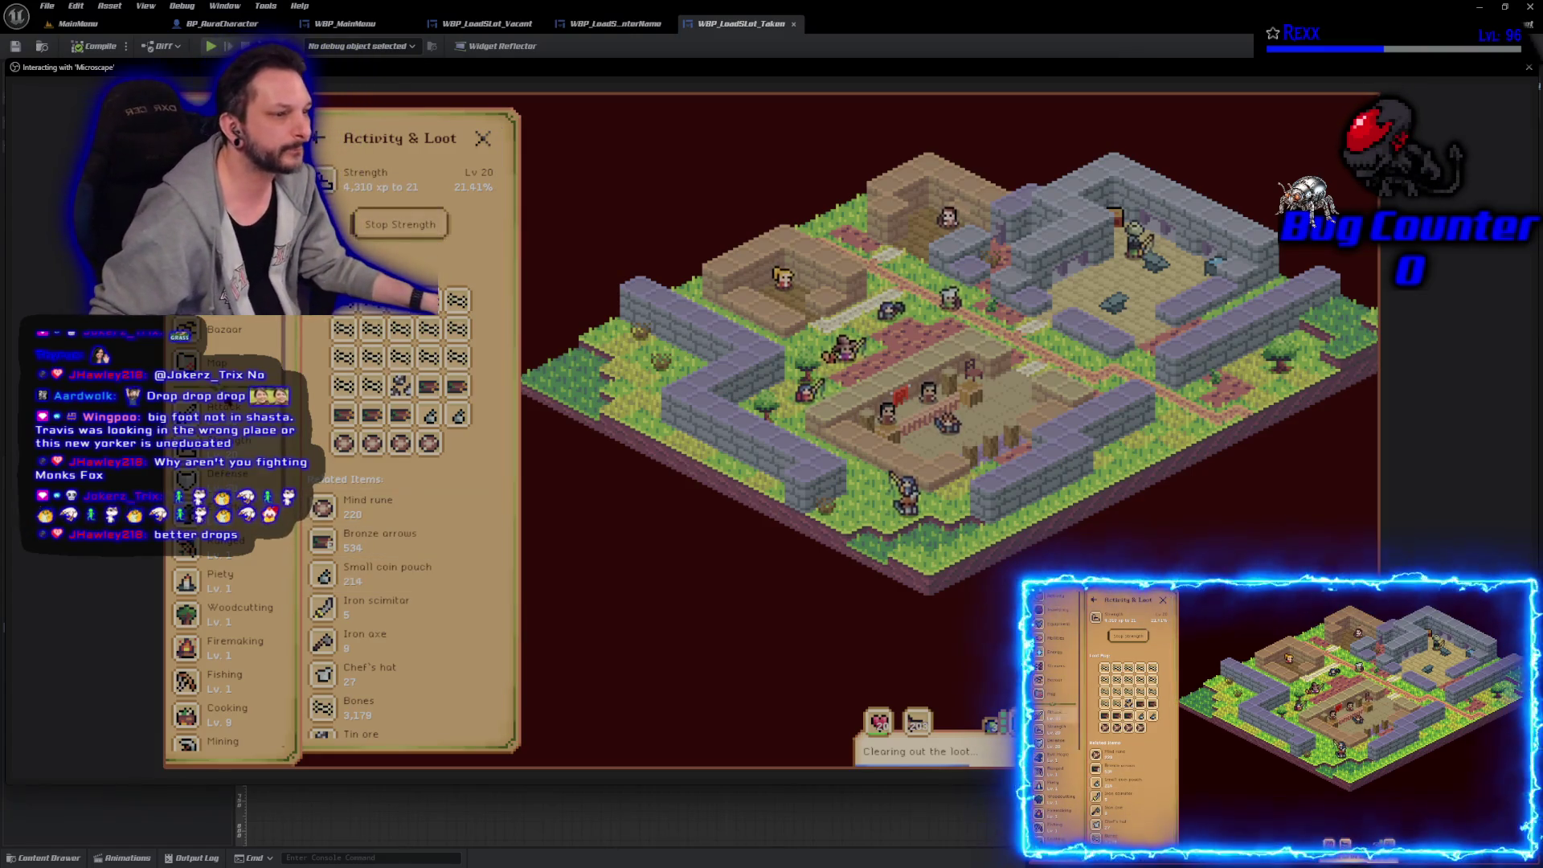
Step: Find the Monk in the Attack monster list, view its stats, and show it on the map
left_click(219, 409)
scroll(389, 482, "down", 2)
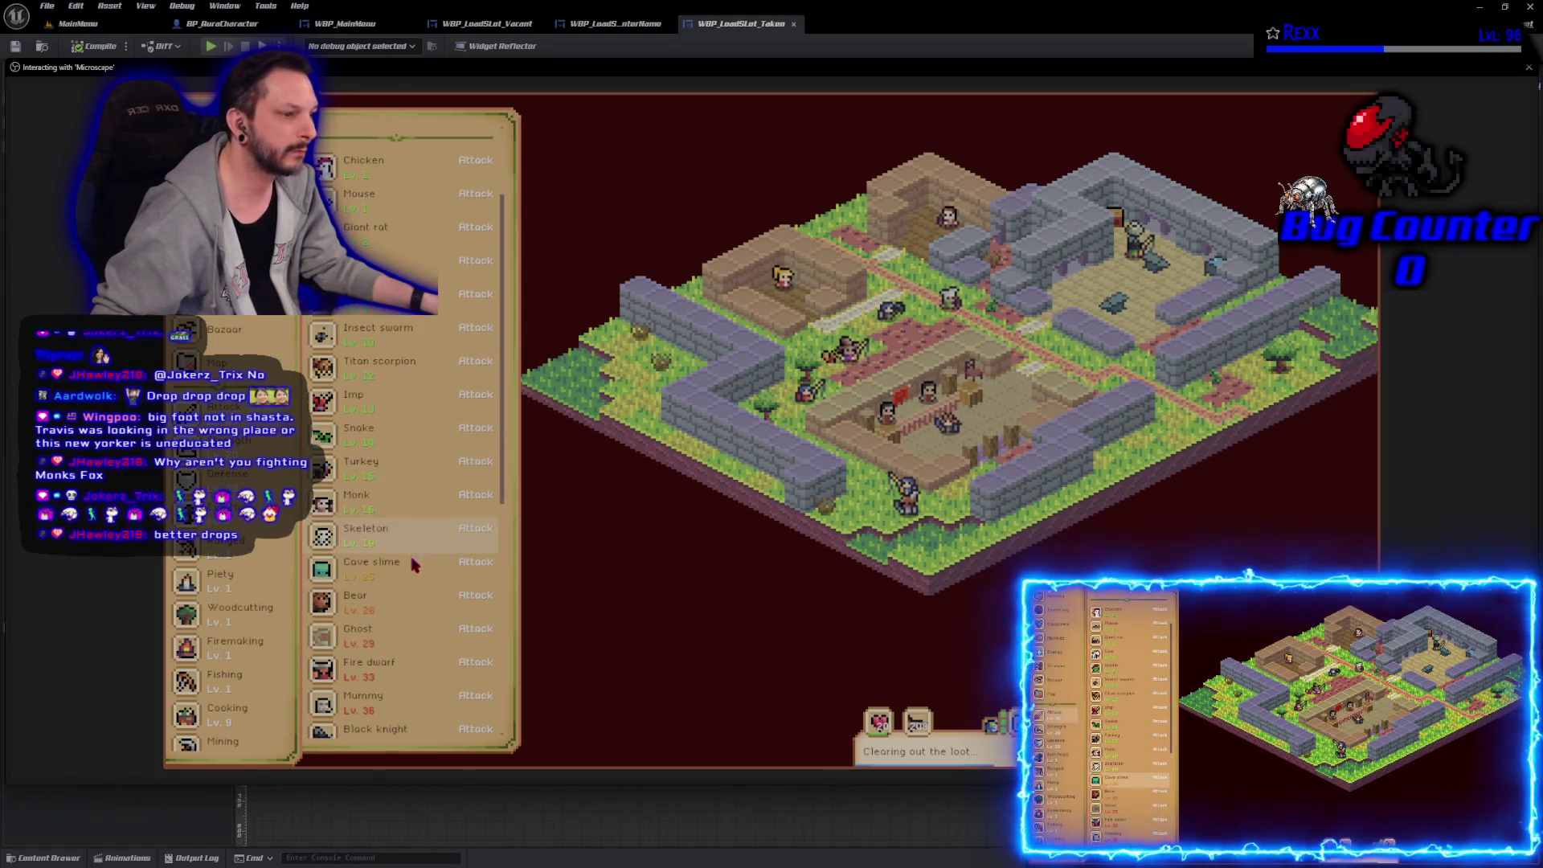
left_click(410, 505)
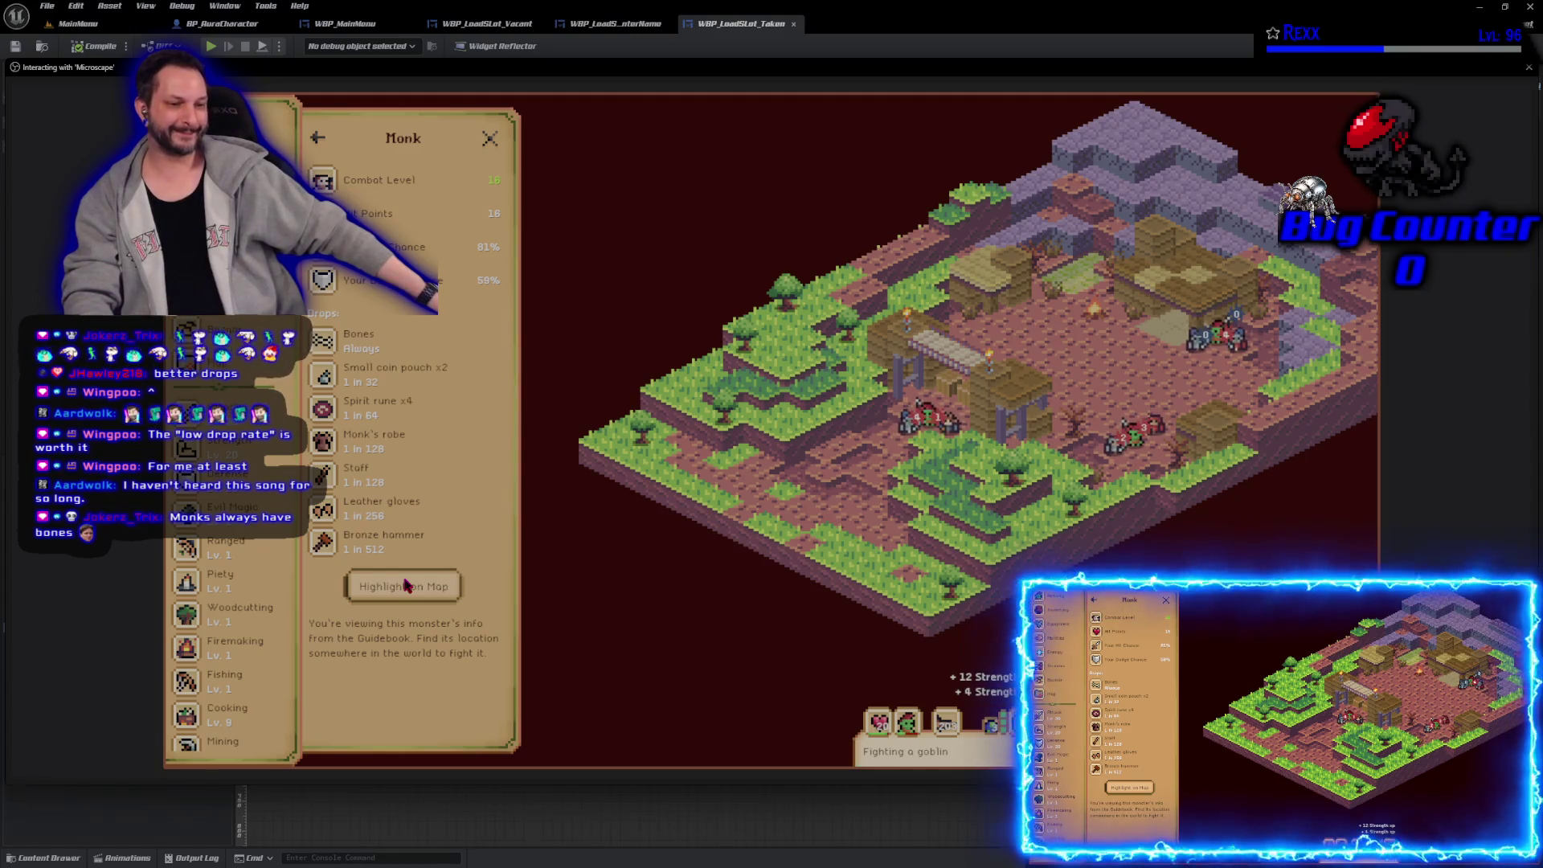
left_click(406, 586)
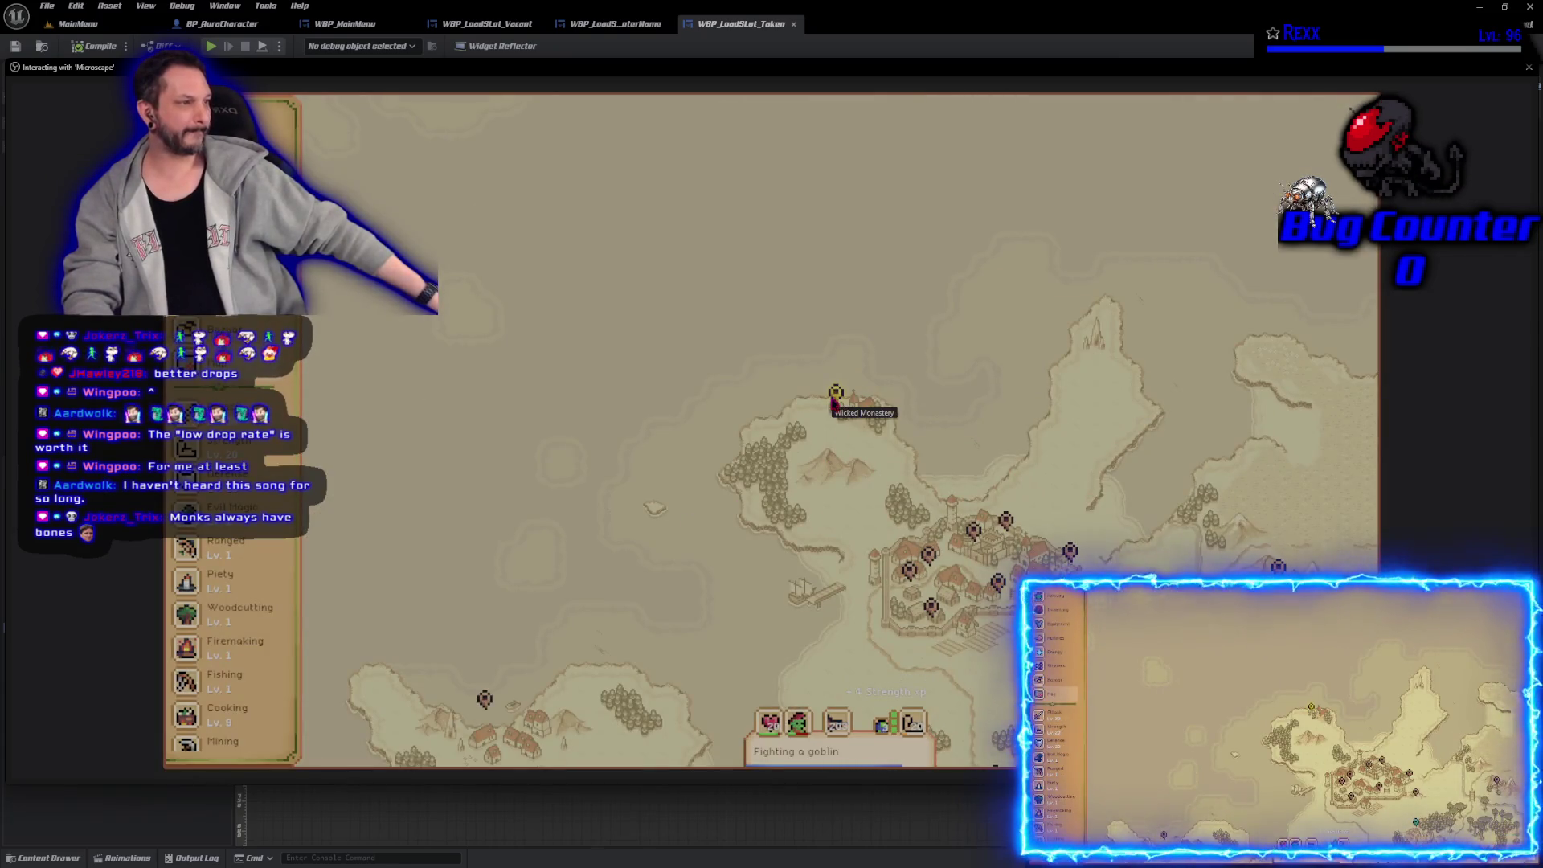
Step: Travel to the Wicked Monastery from its map marker
left_click(836, 397)
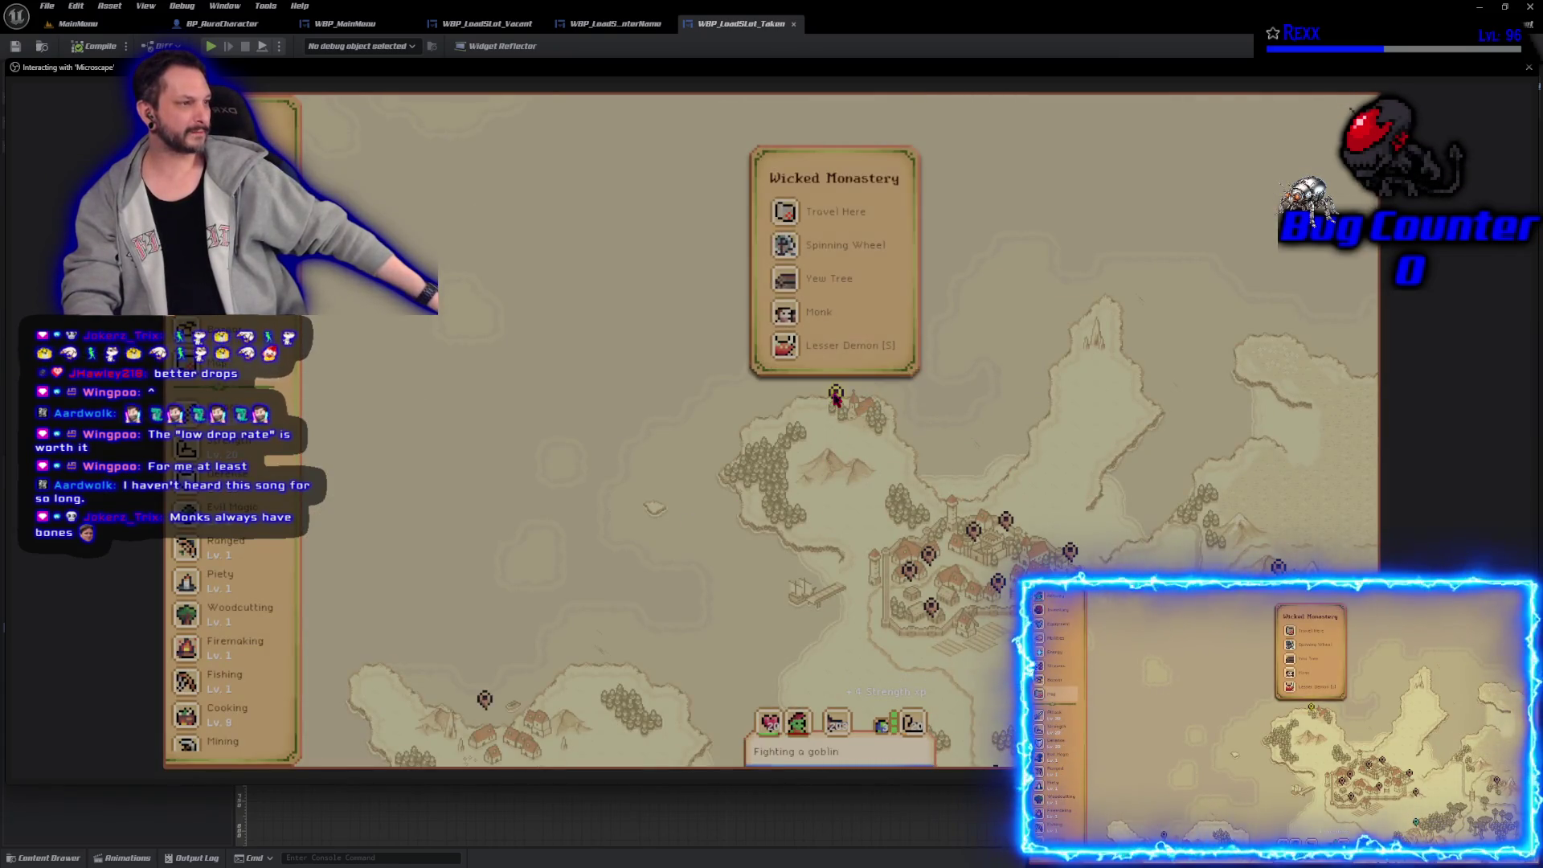
left_click(850, 214)
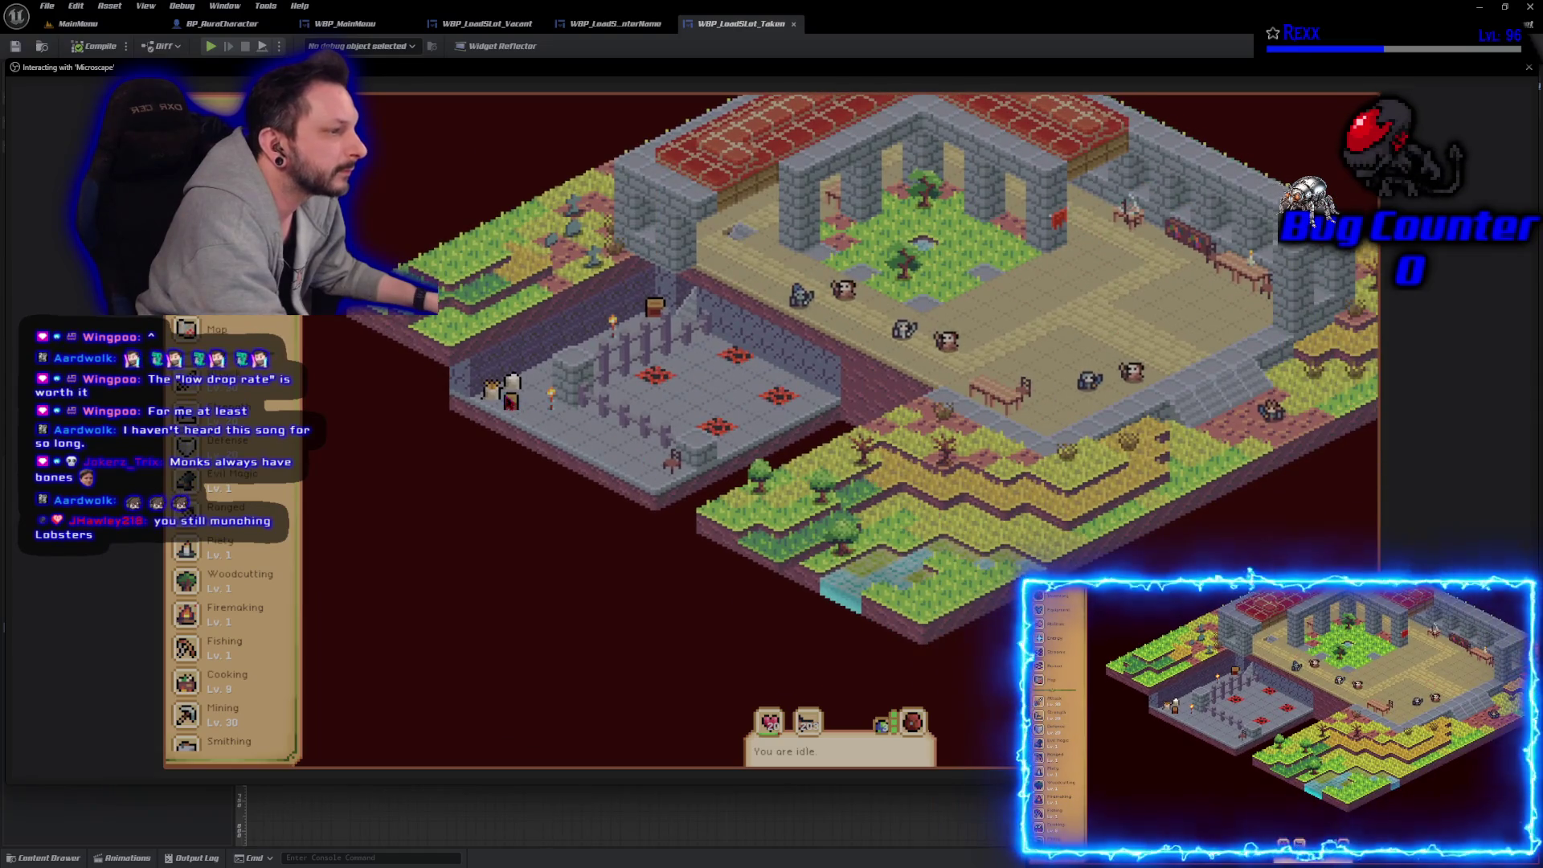
Step: Start fighting a Monk at the monastery
key("alt")
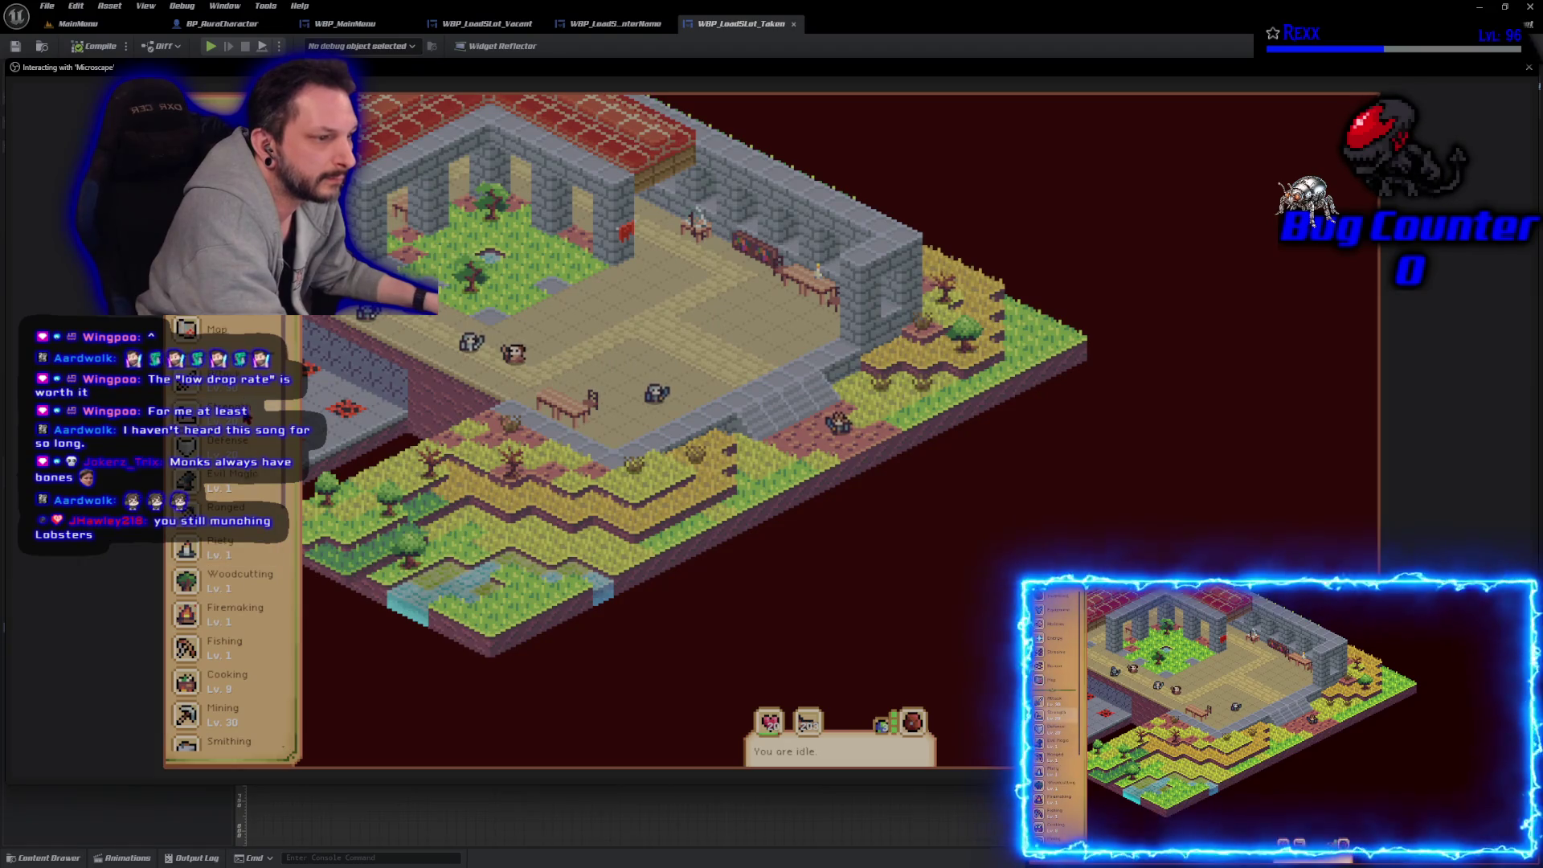
left_click(515, 352)
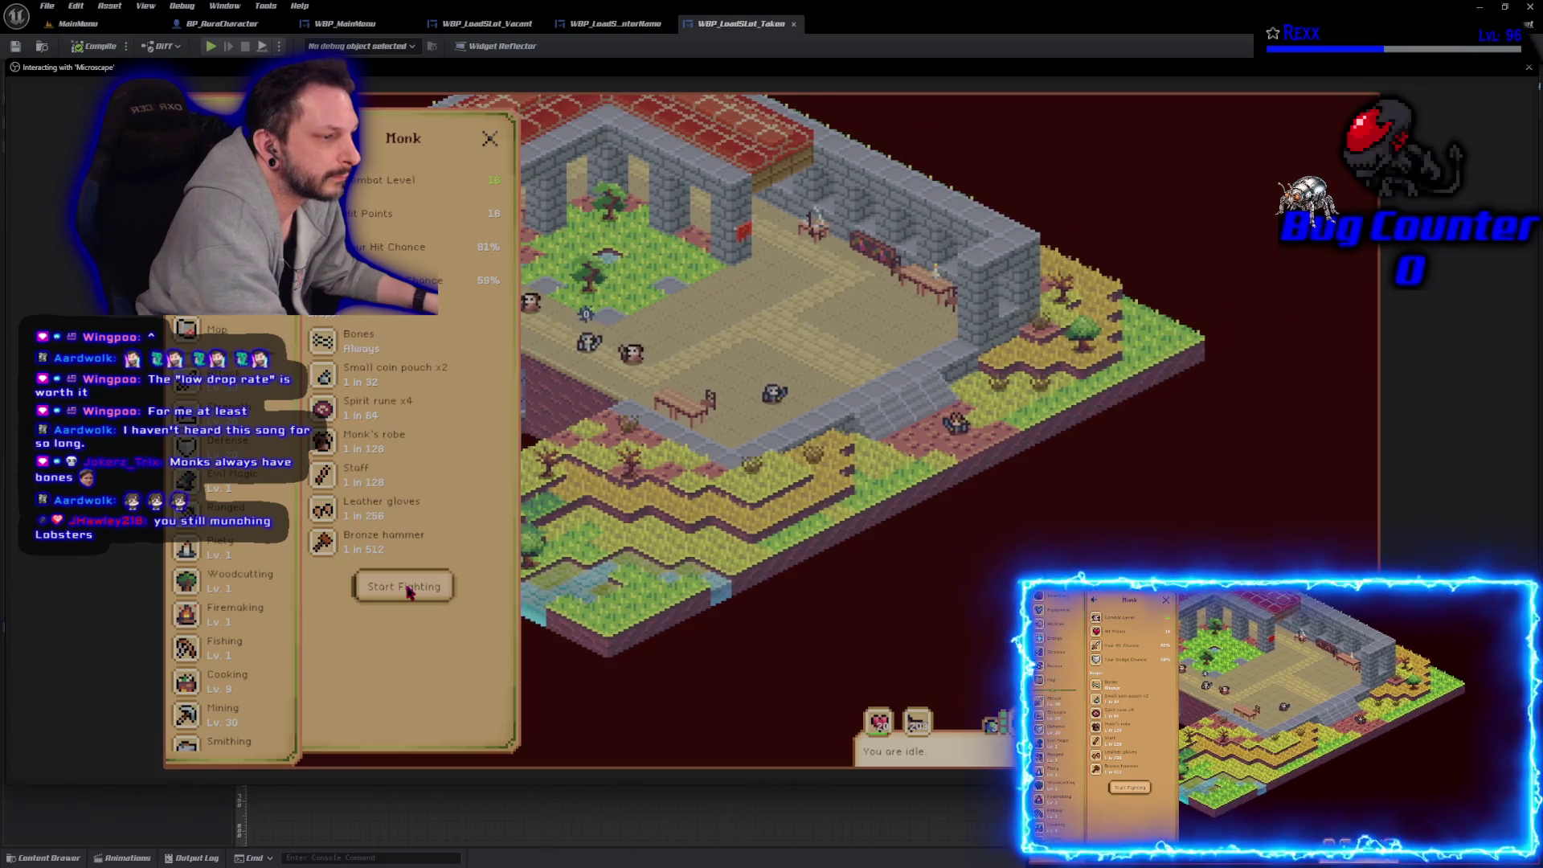
left_click(409, 590)
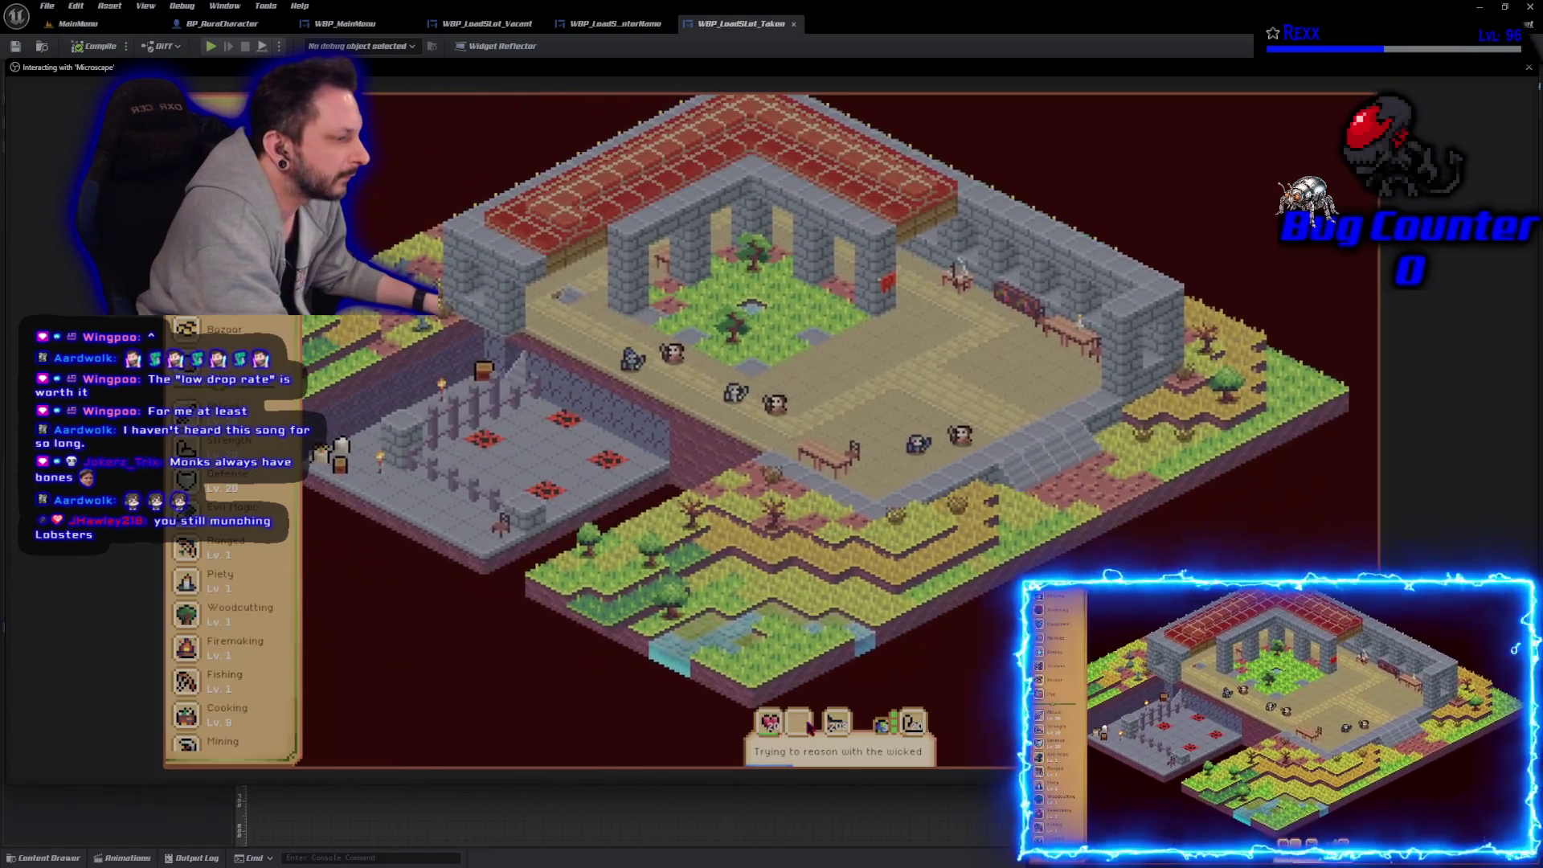
left_click(809, 728)
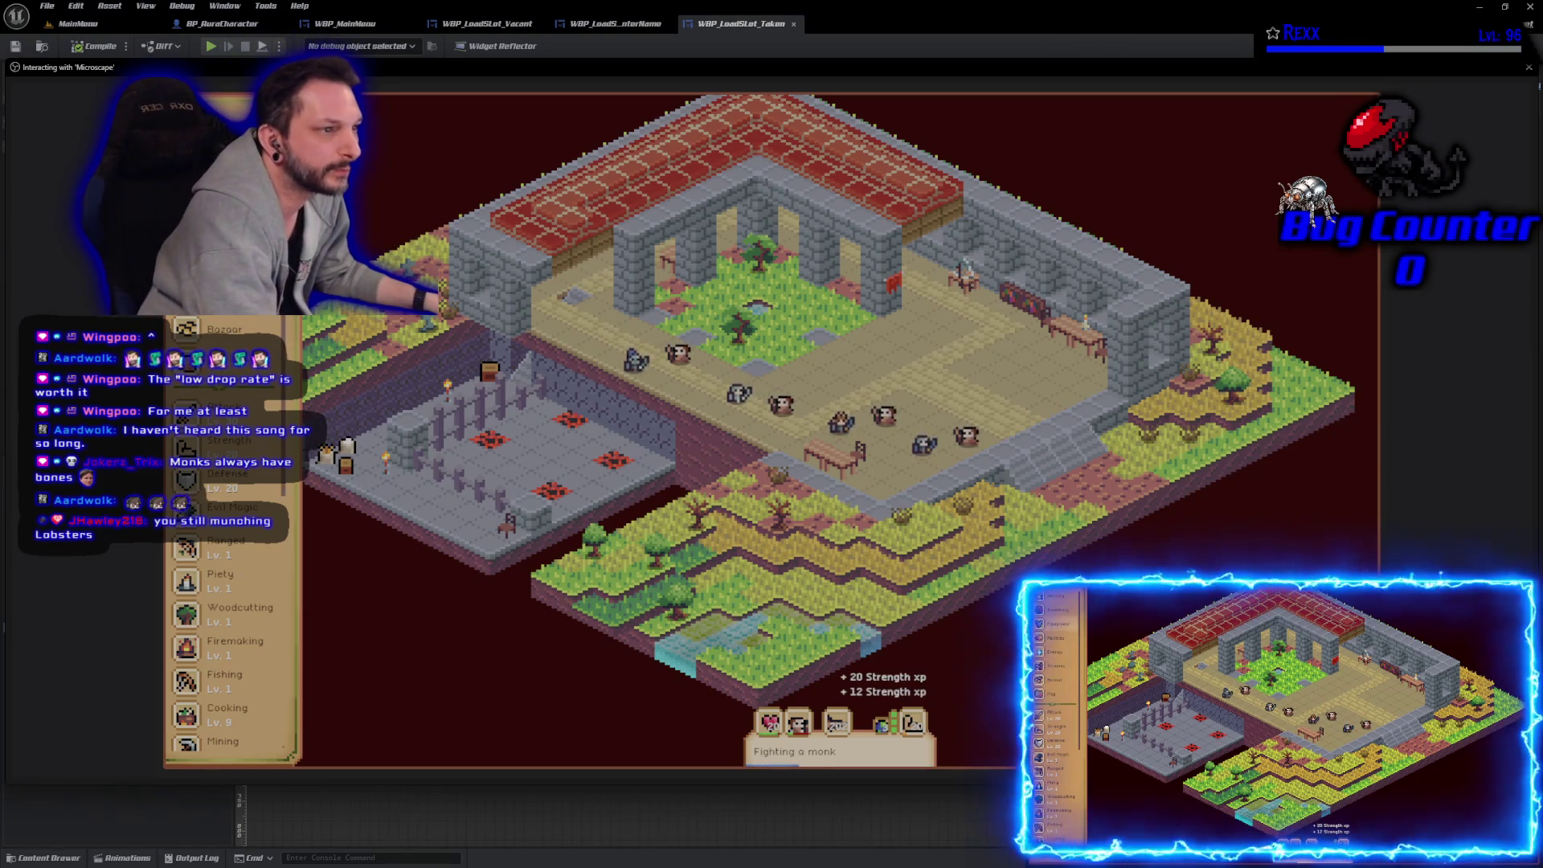
Step: Unequip the Iron Armor and search the Bazaar for 'armo'
key("e")
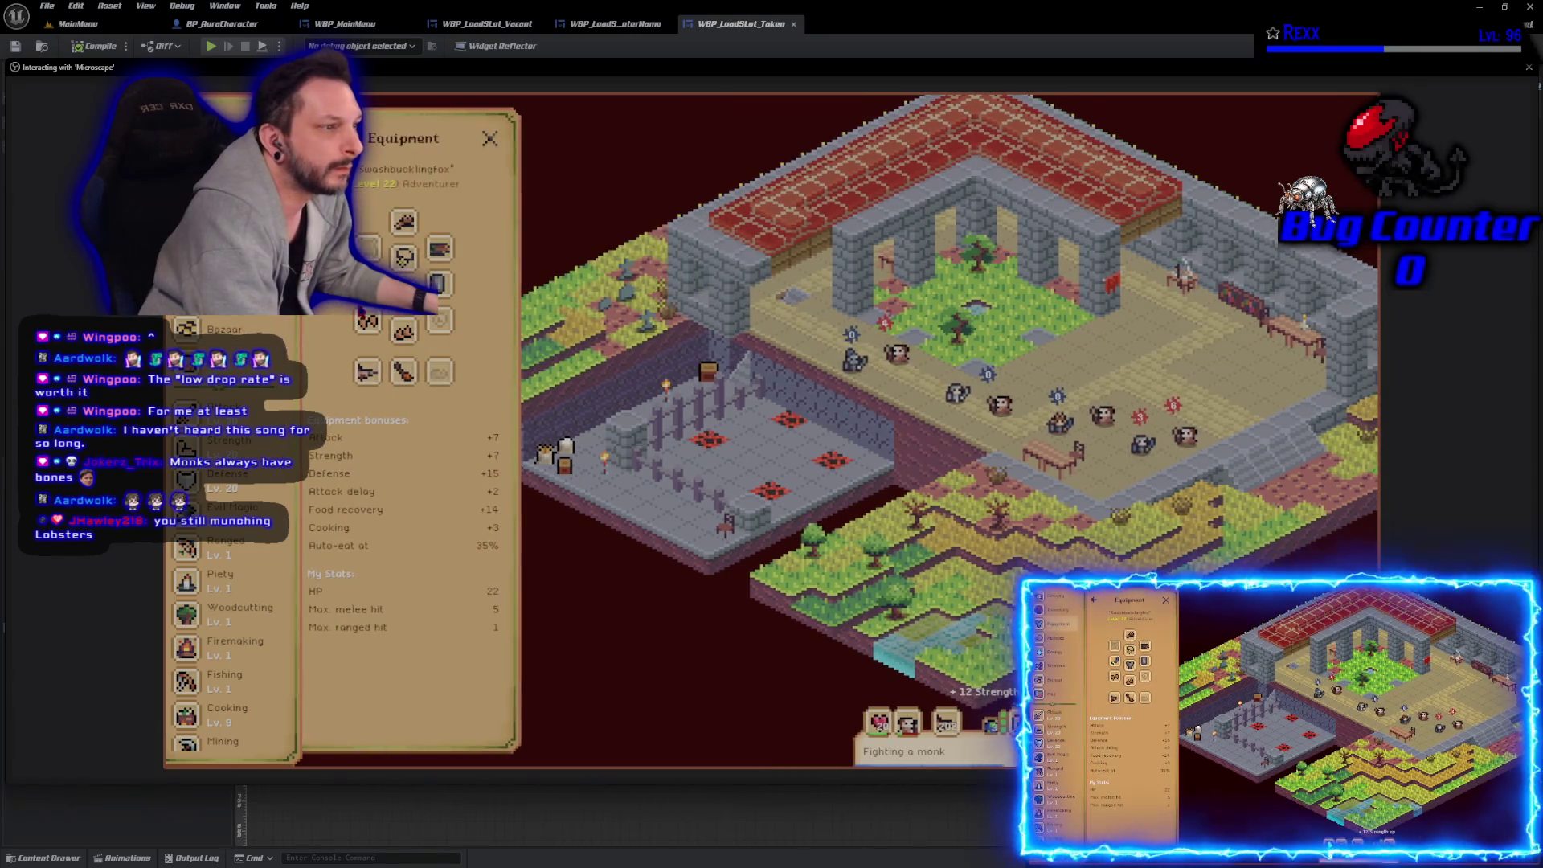
left_click(404, 291)
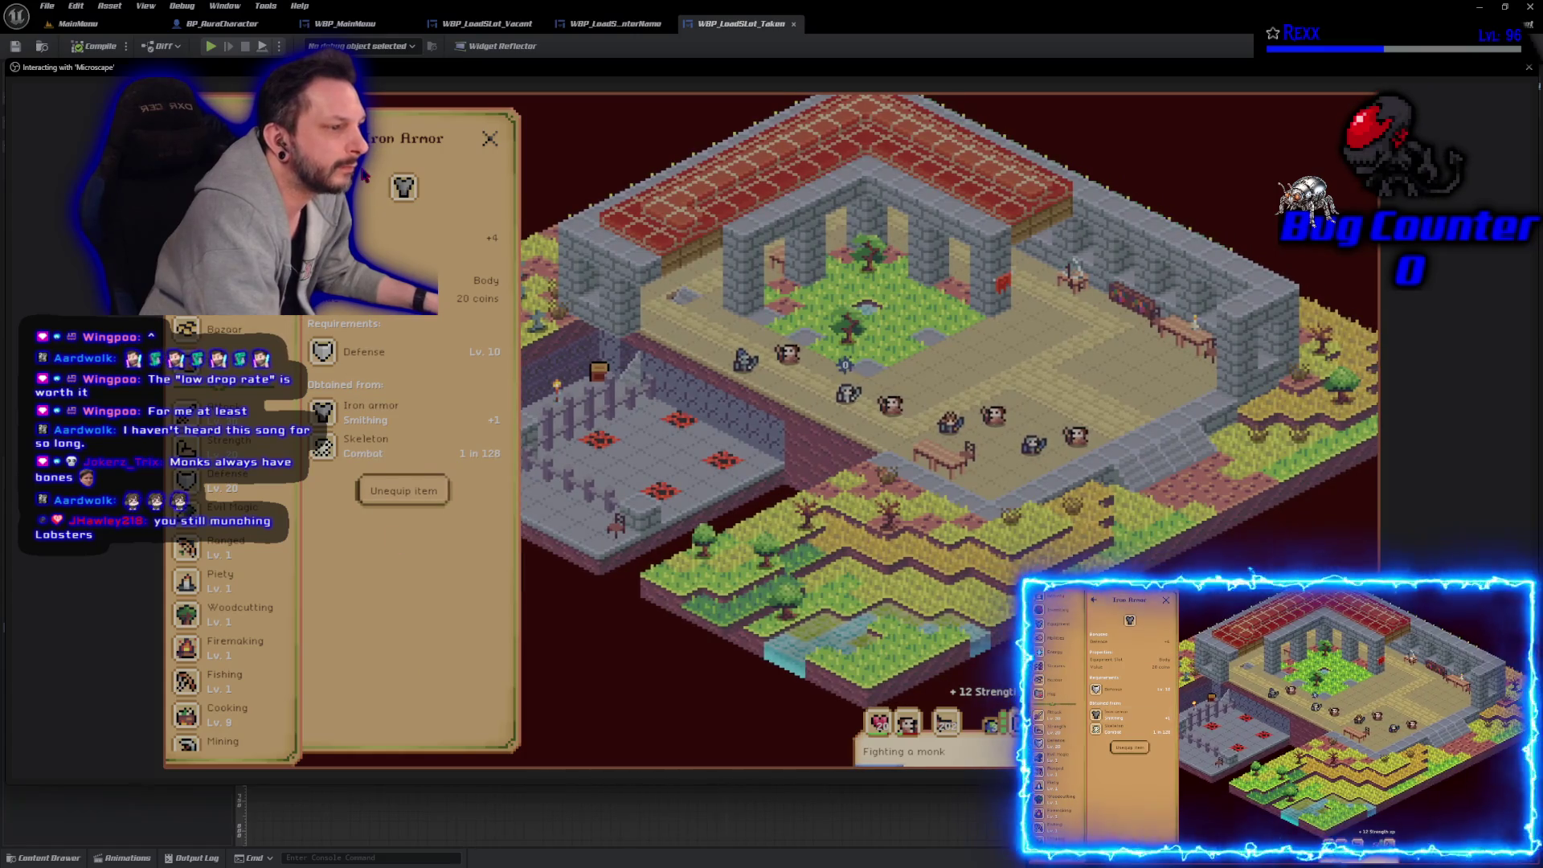
left_click(404, 491)
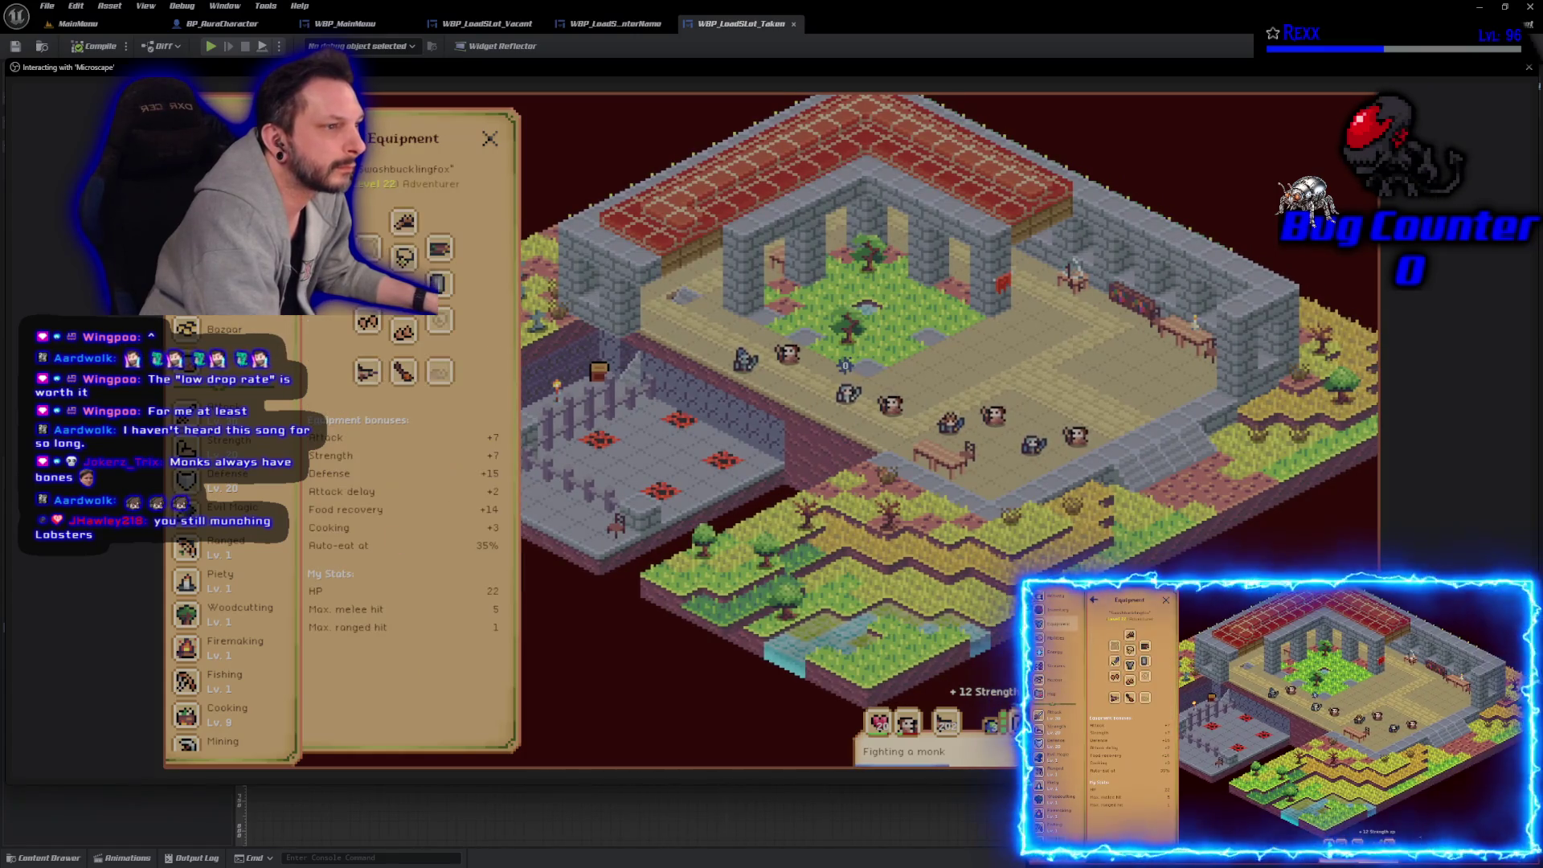
left_click(224, 329)
type("armo")
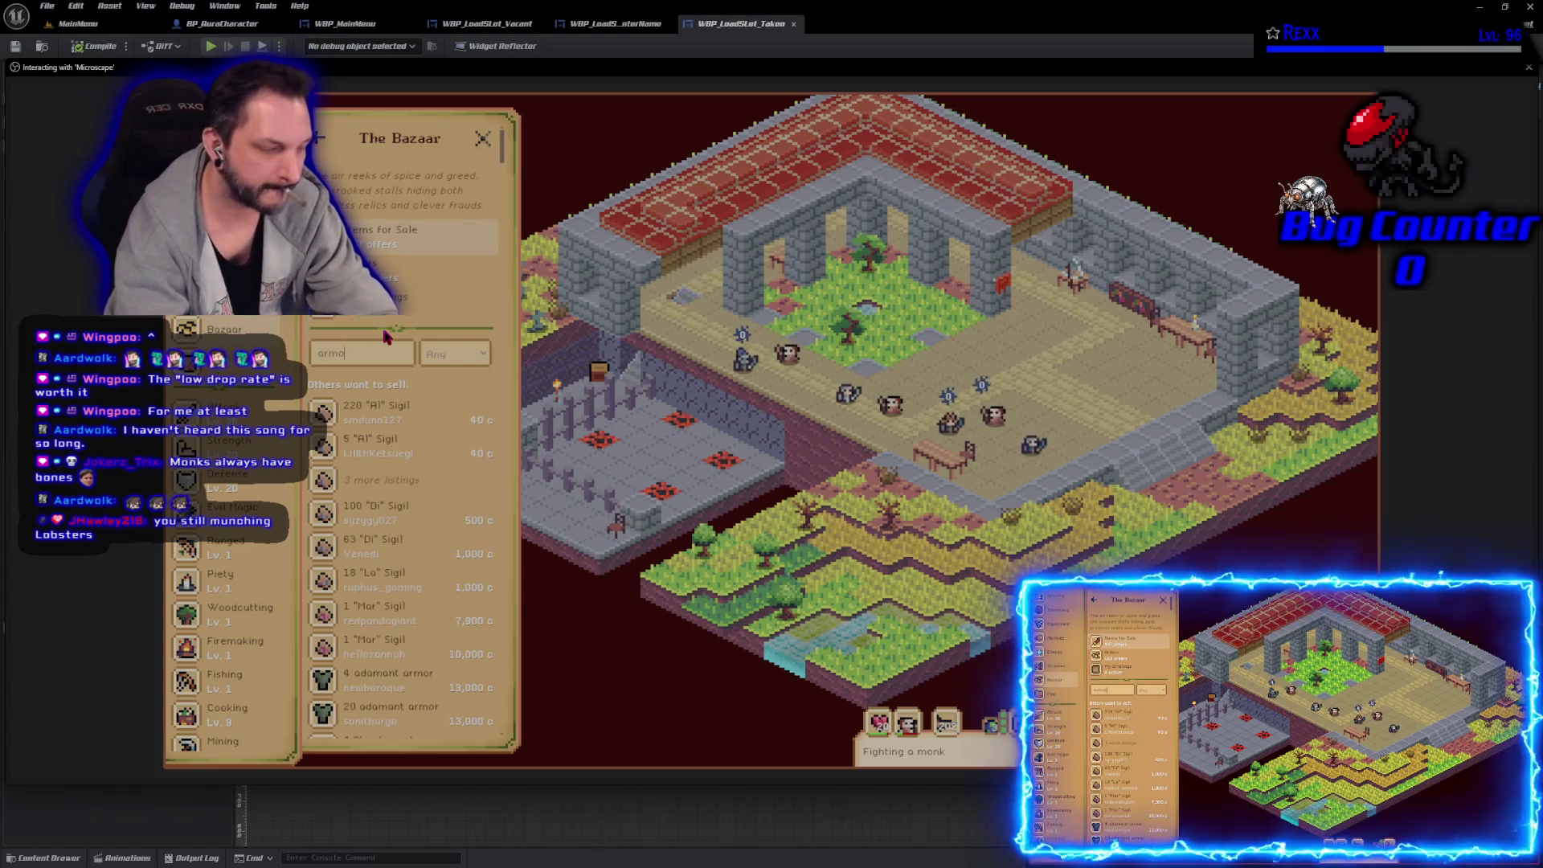
Step: Inspect the 41 steel armor sell offer and its item details
scroll(474, 512, "down", 6)
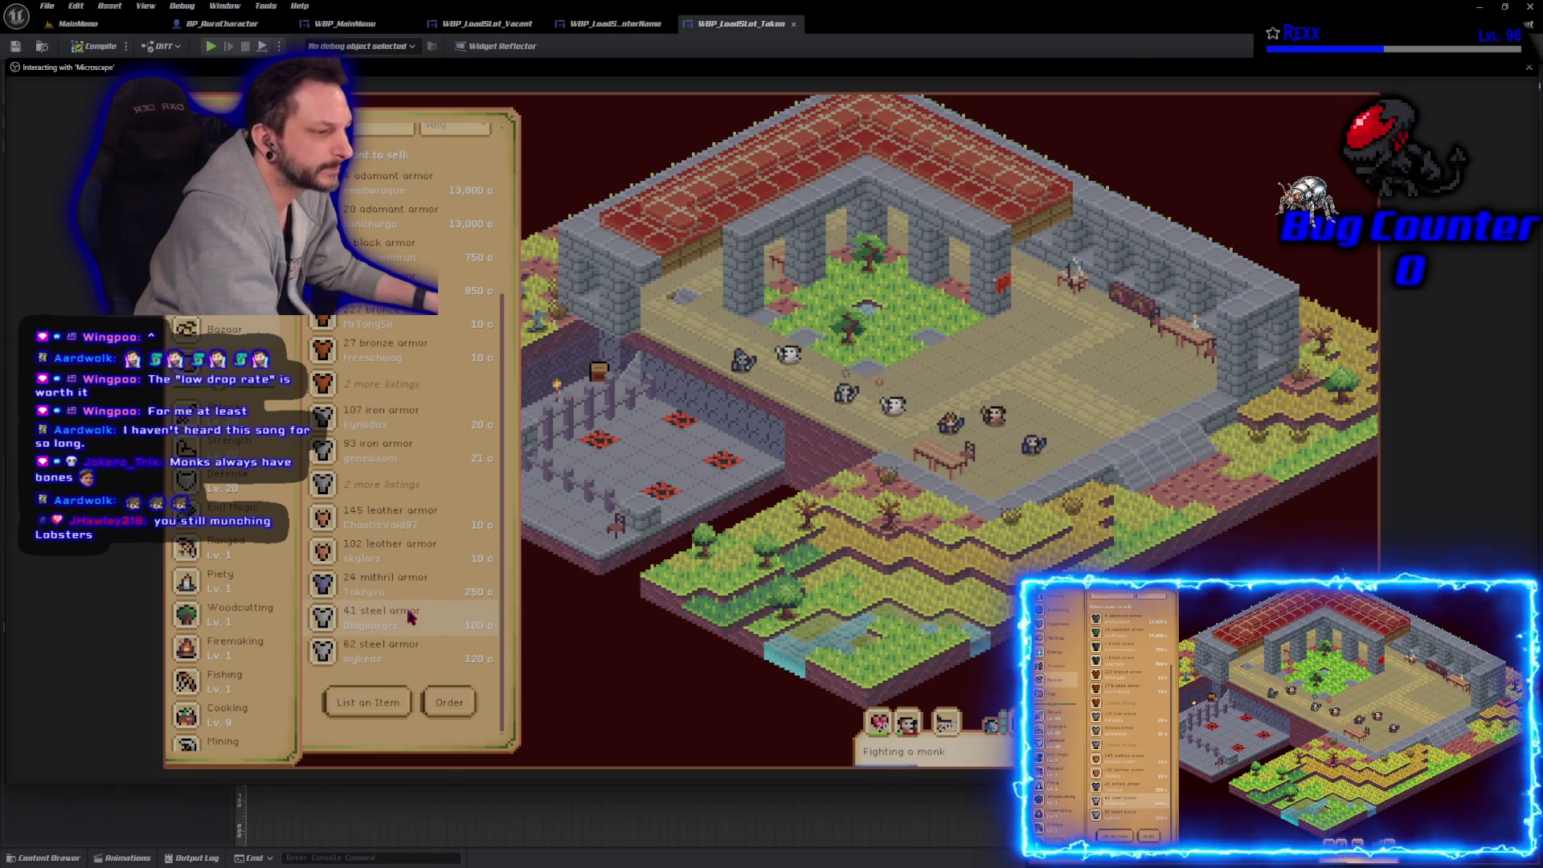
left_click(410, 617)
left_click(424, 238)
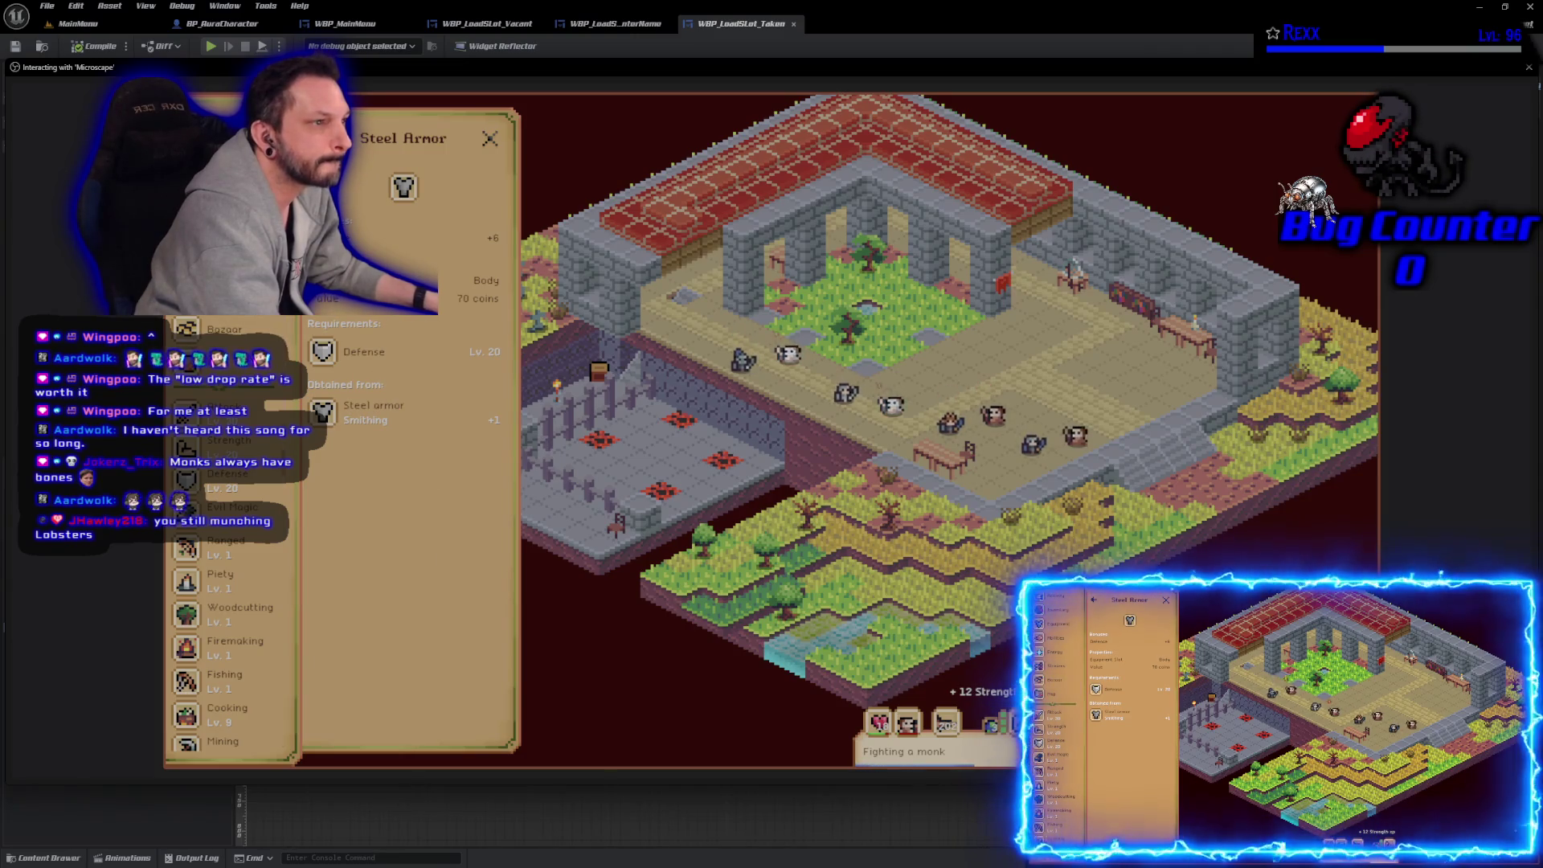
left_click(322, 137)
left_click(214, 331)
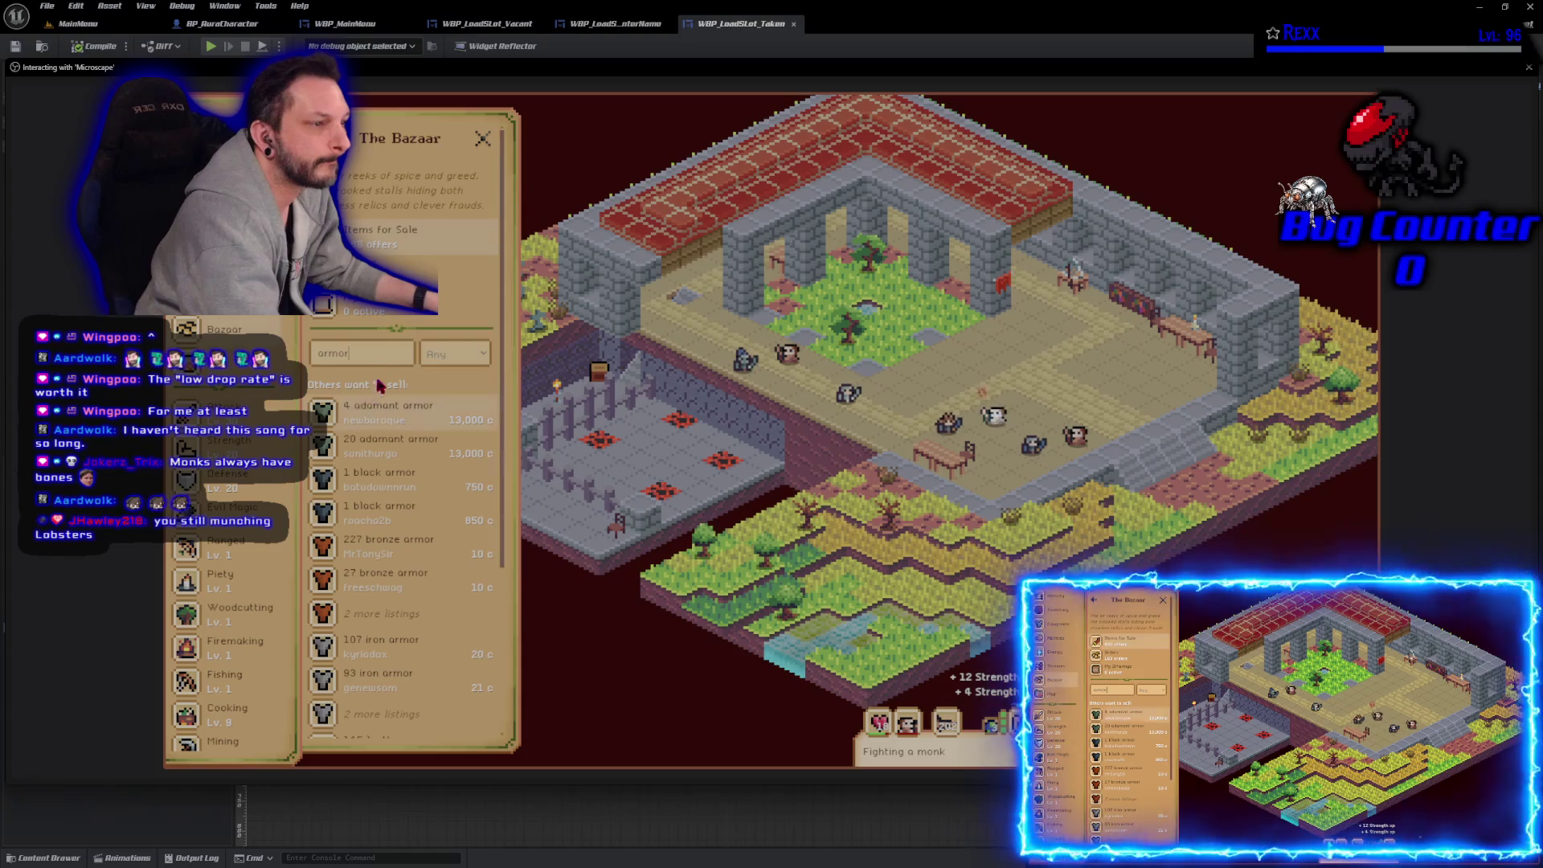
Step: Buy one steel armor from the 41 offer and confirm the purchase
scroll(410, 563, "down", 5)
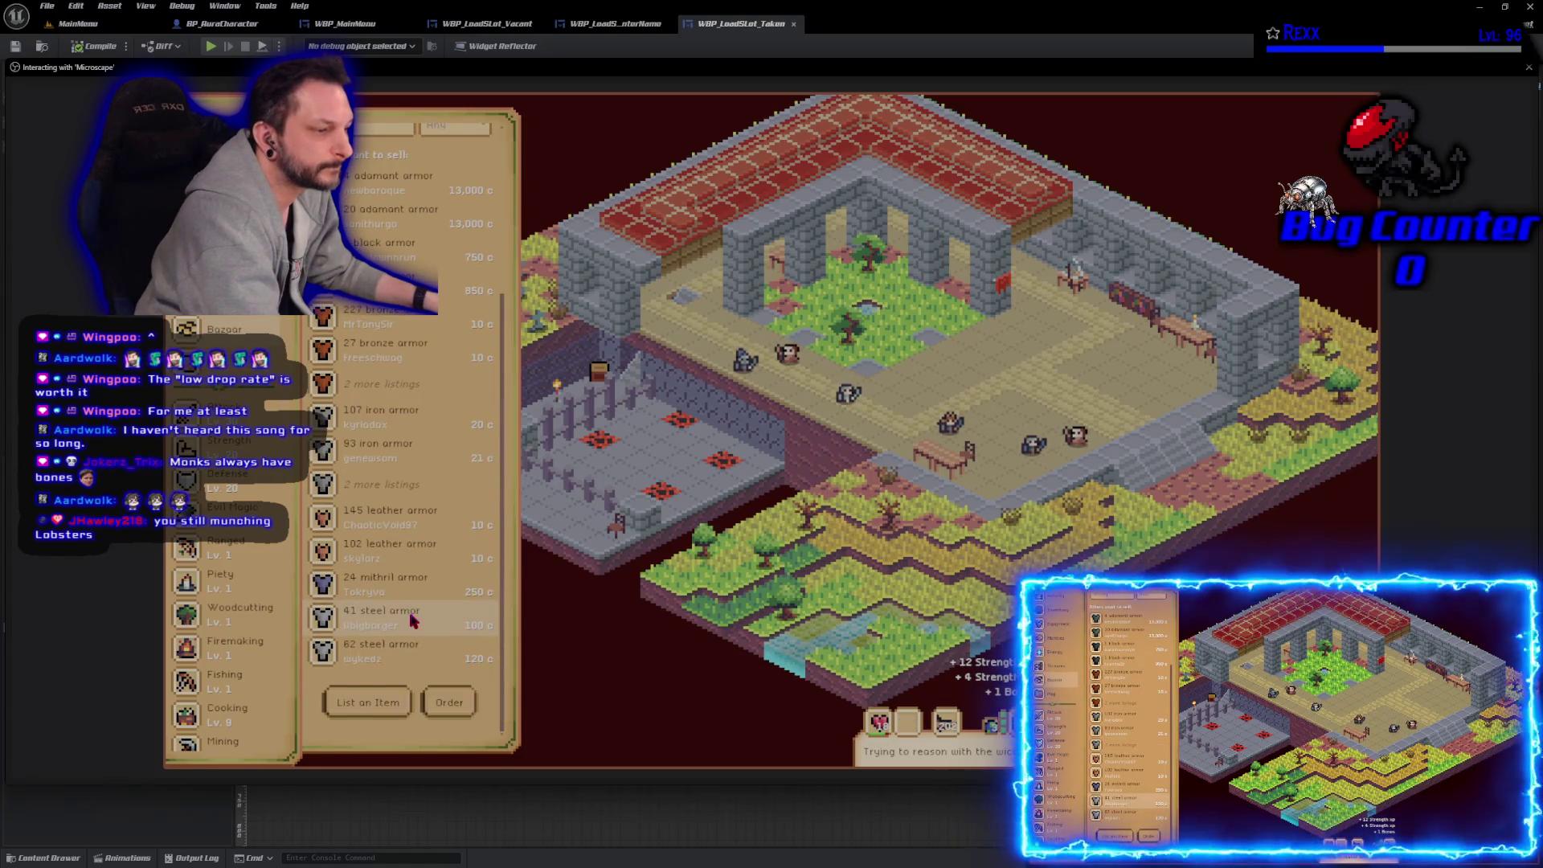
left_click(400, 621)
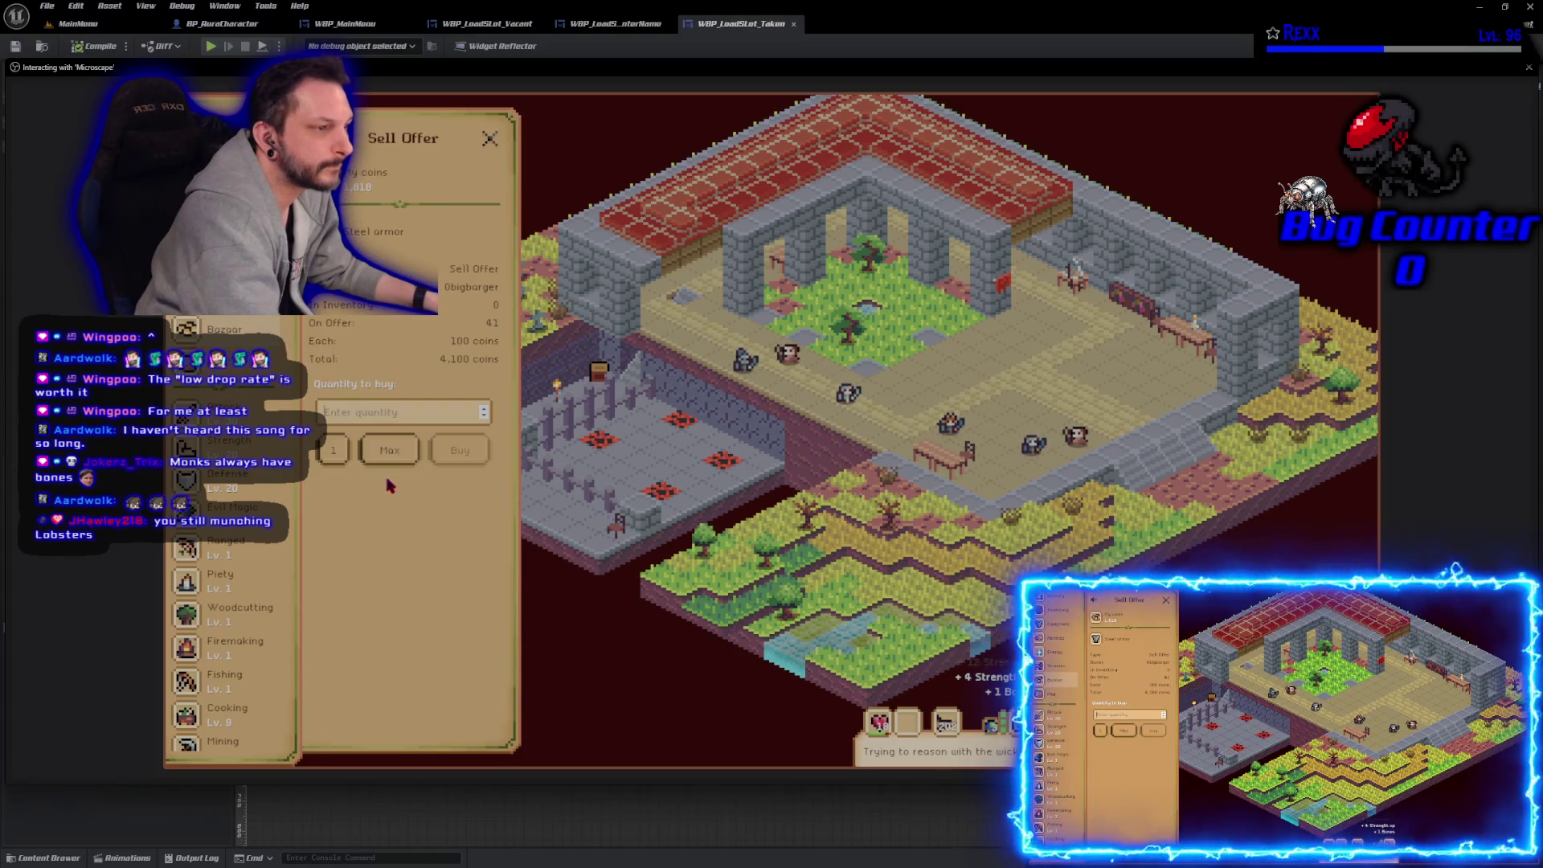
left_click(333, 450)
left_click(470, 450)
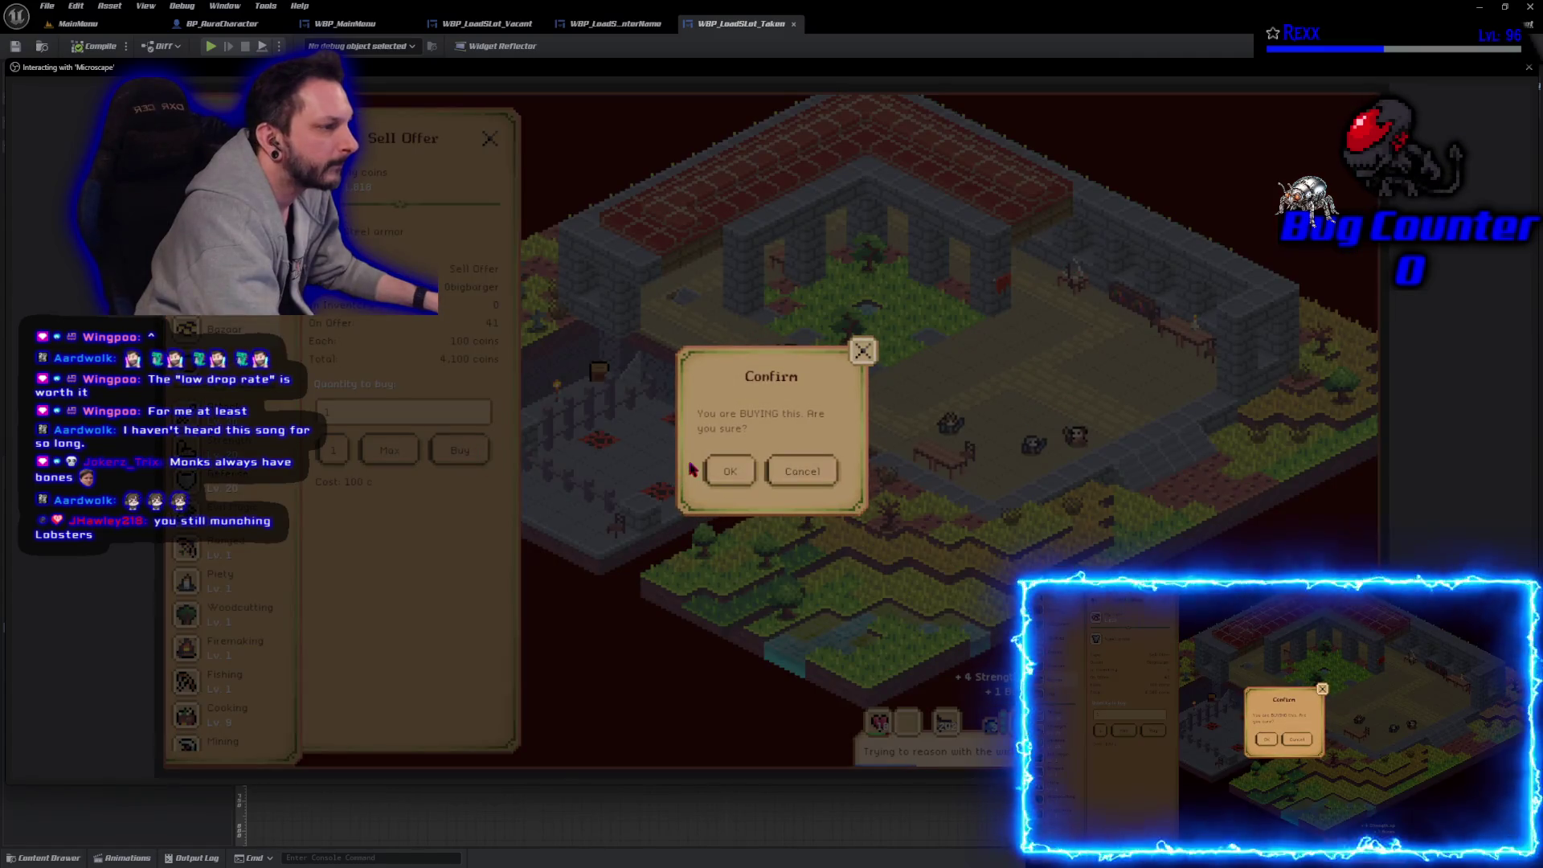
left_click(729, 473)
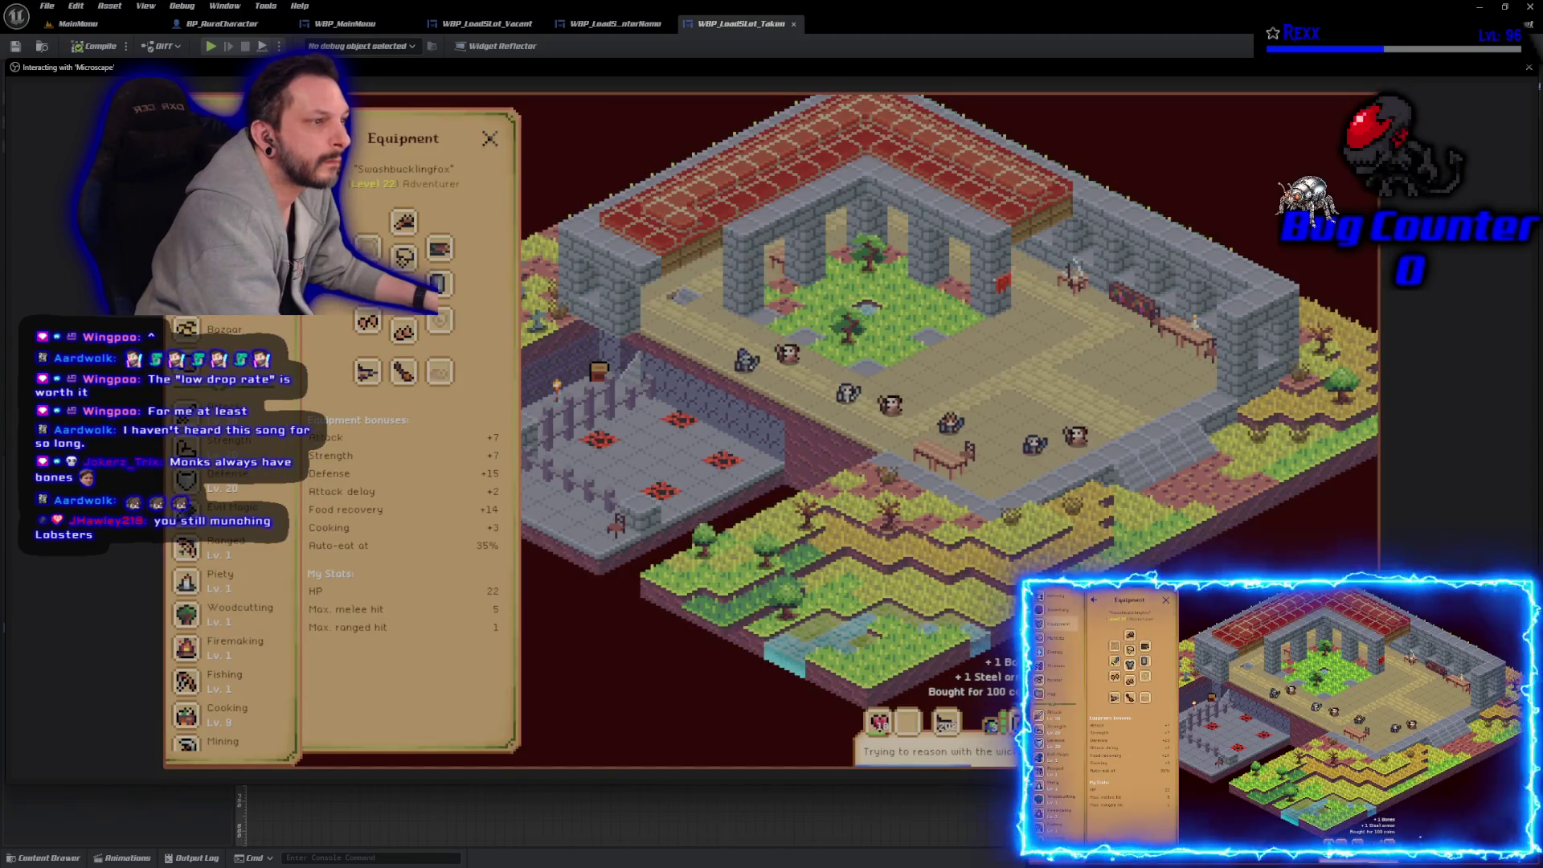
Step: Take off the iron body armor, check the iron sq shield, and open the Bazaar
left_click(404, 287)
left_click(404, 491)
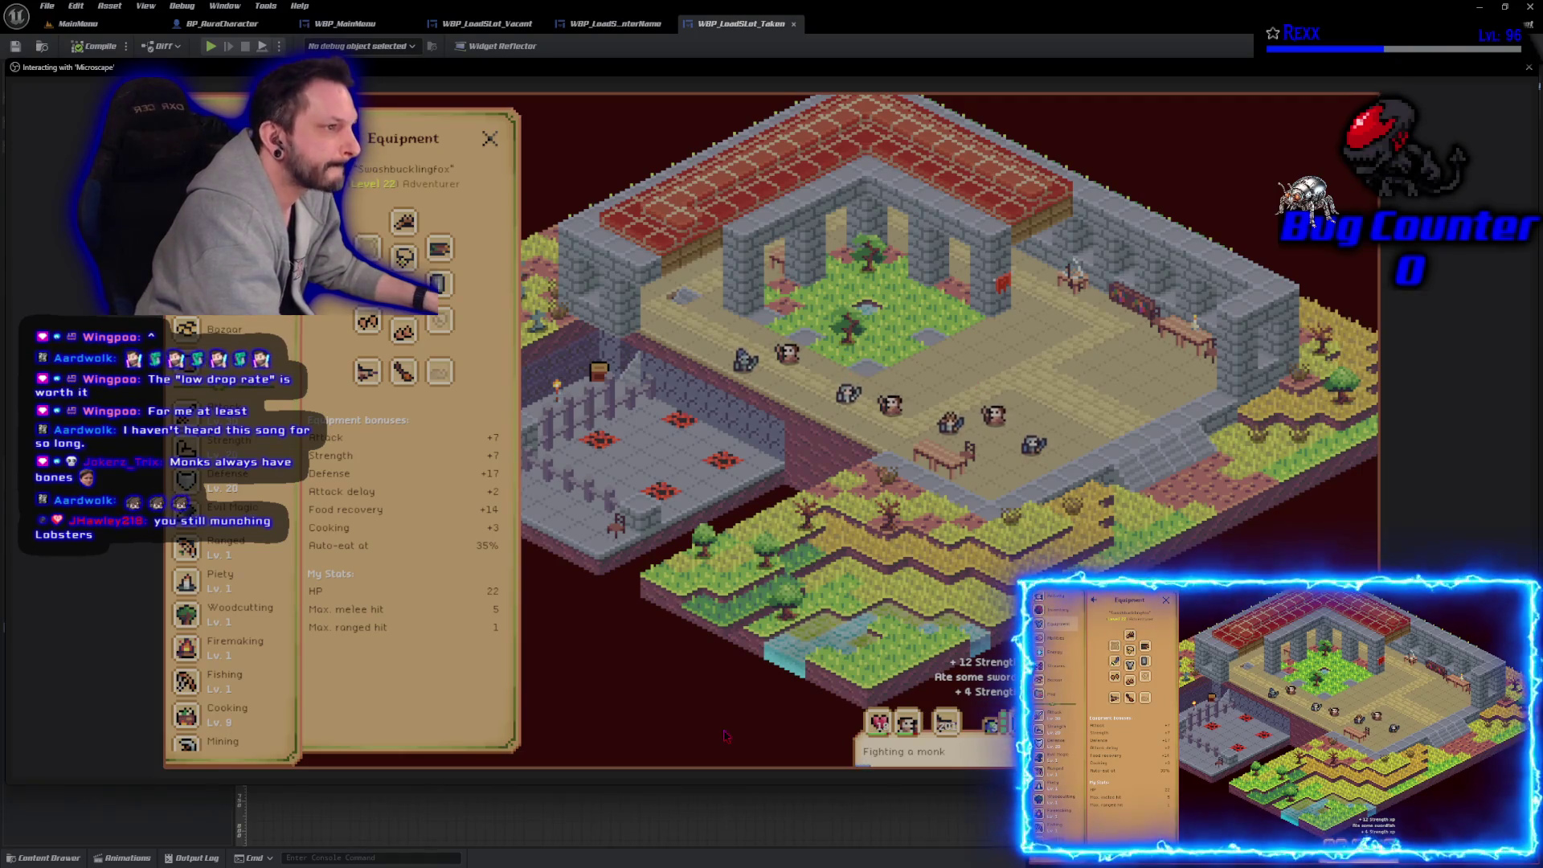
left_click(441, 283)
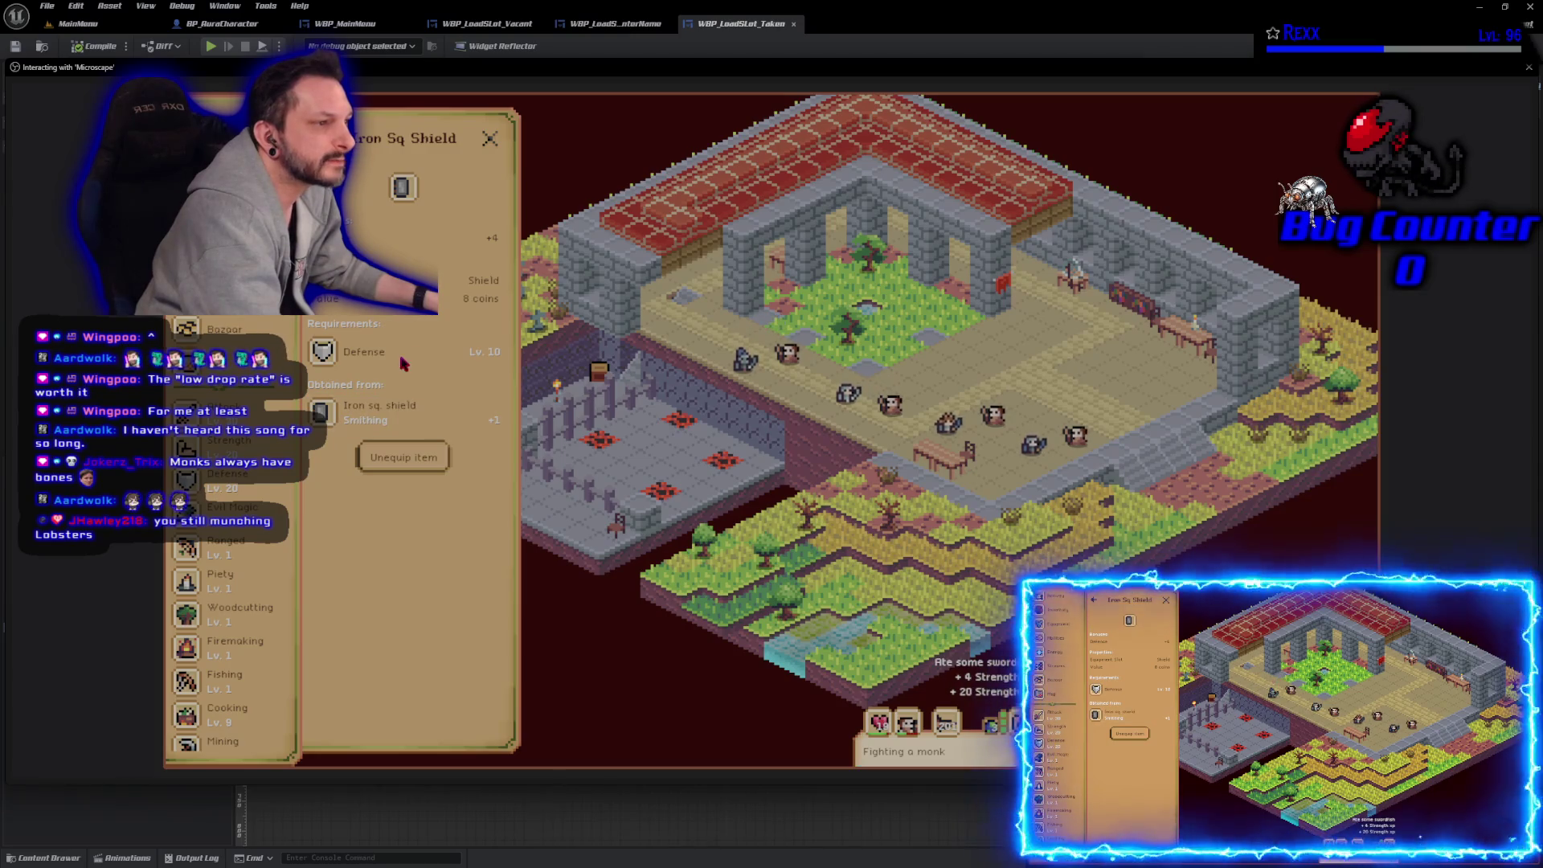
left_click(318, 139)
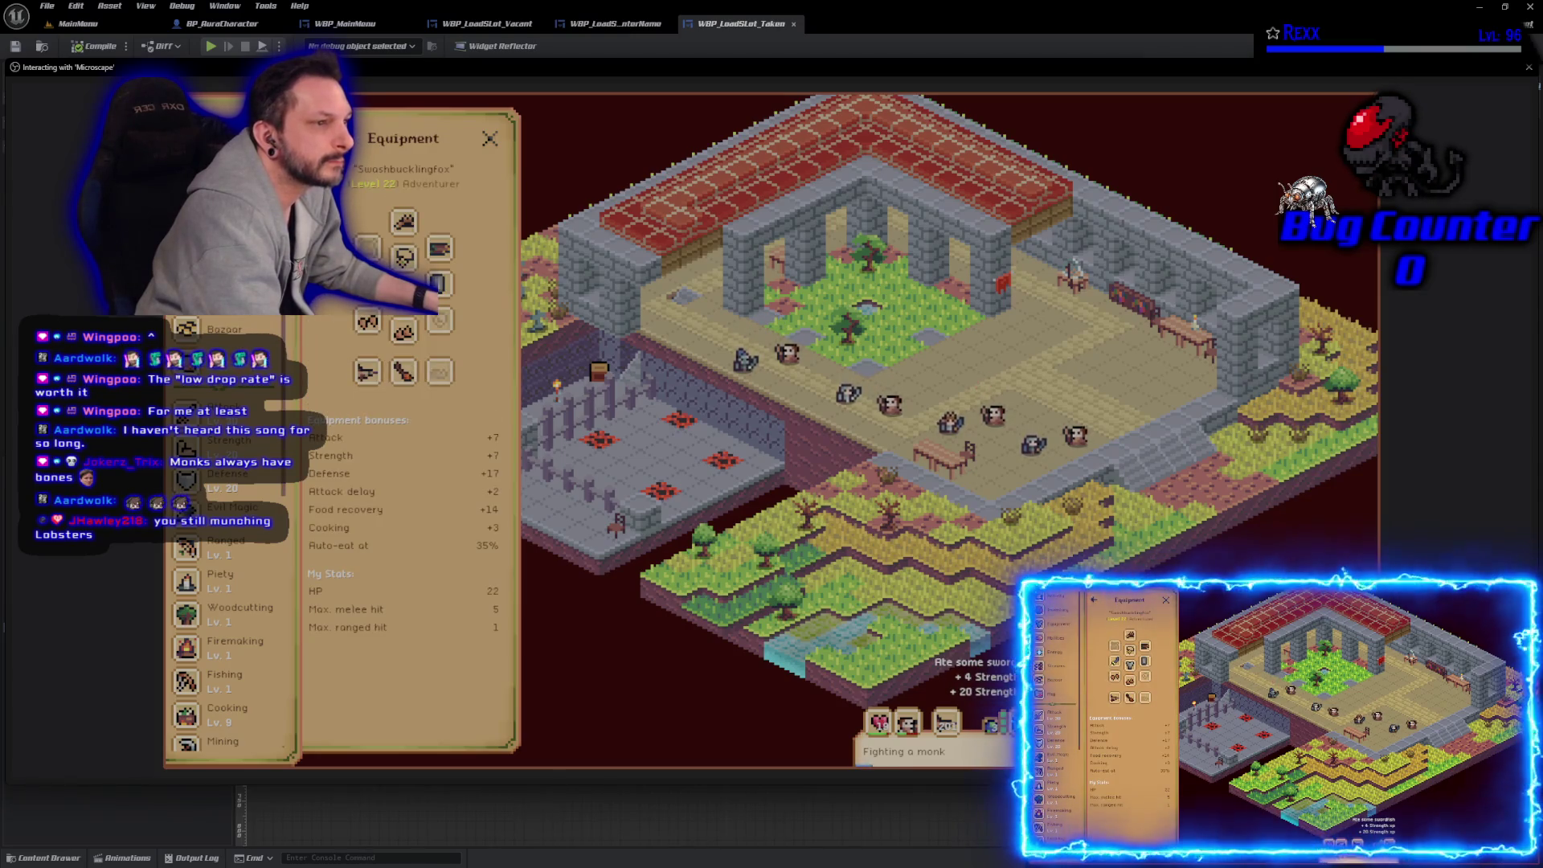
left_click(233, 332)
type("shield")
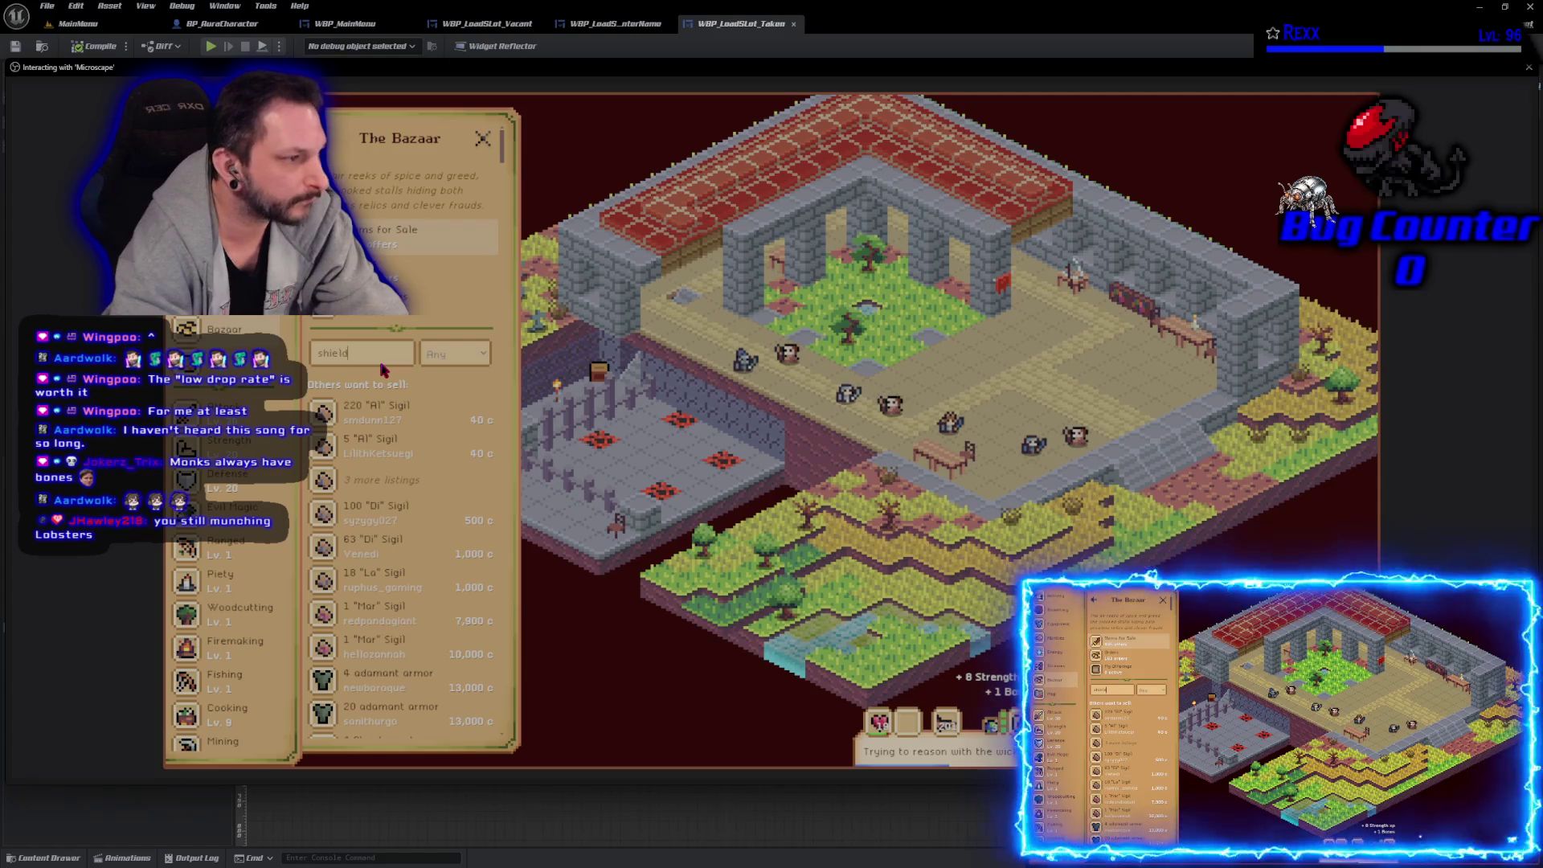
scroll(384, 482, "down", 2)
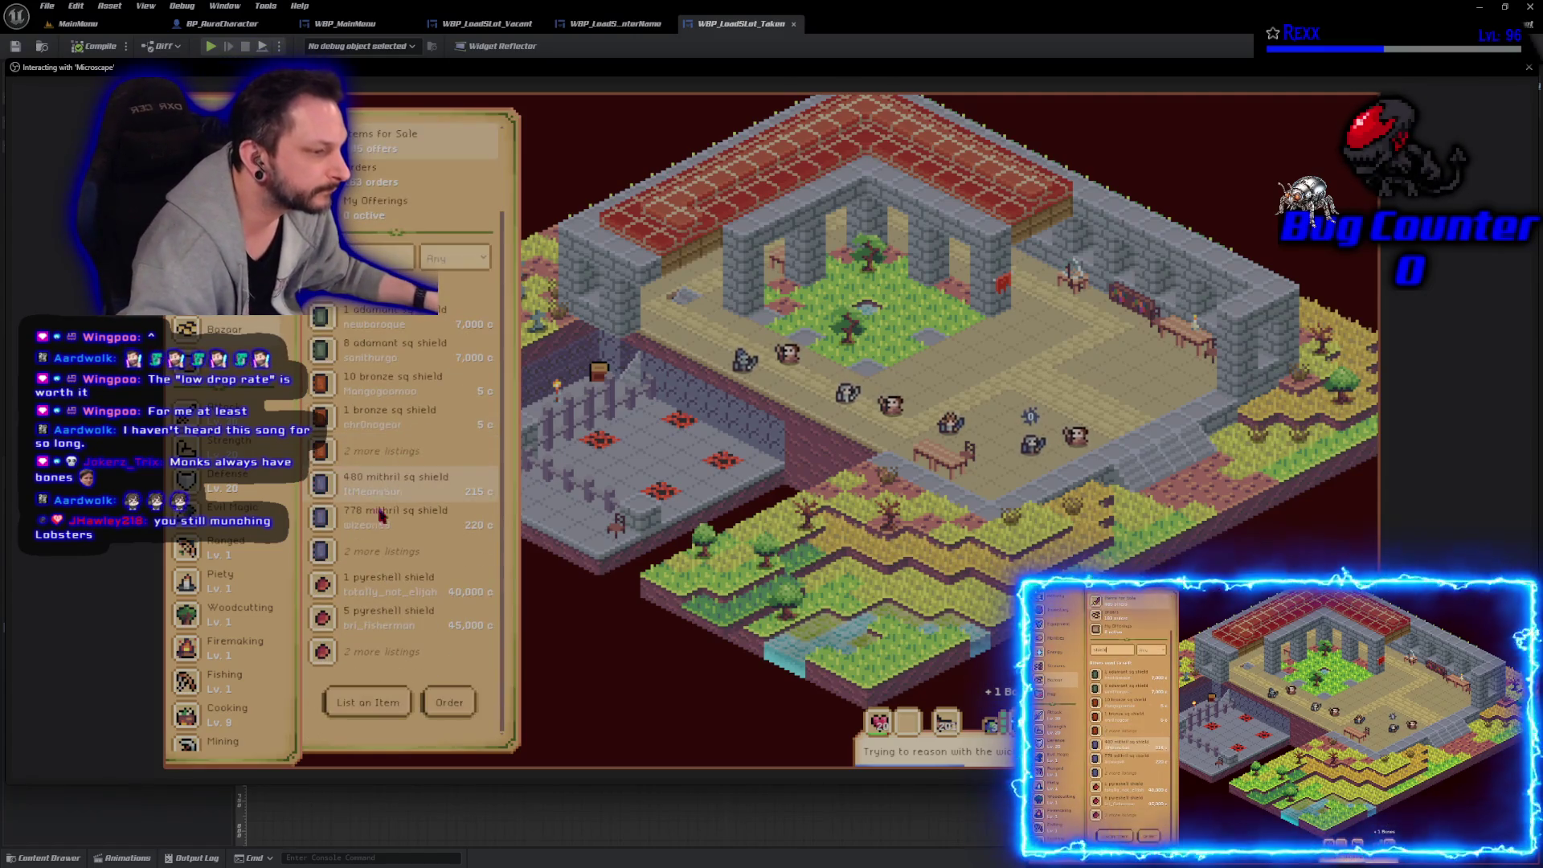
left_click(384, 661)
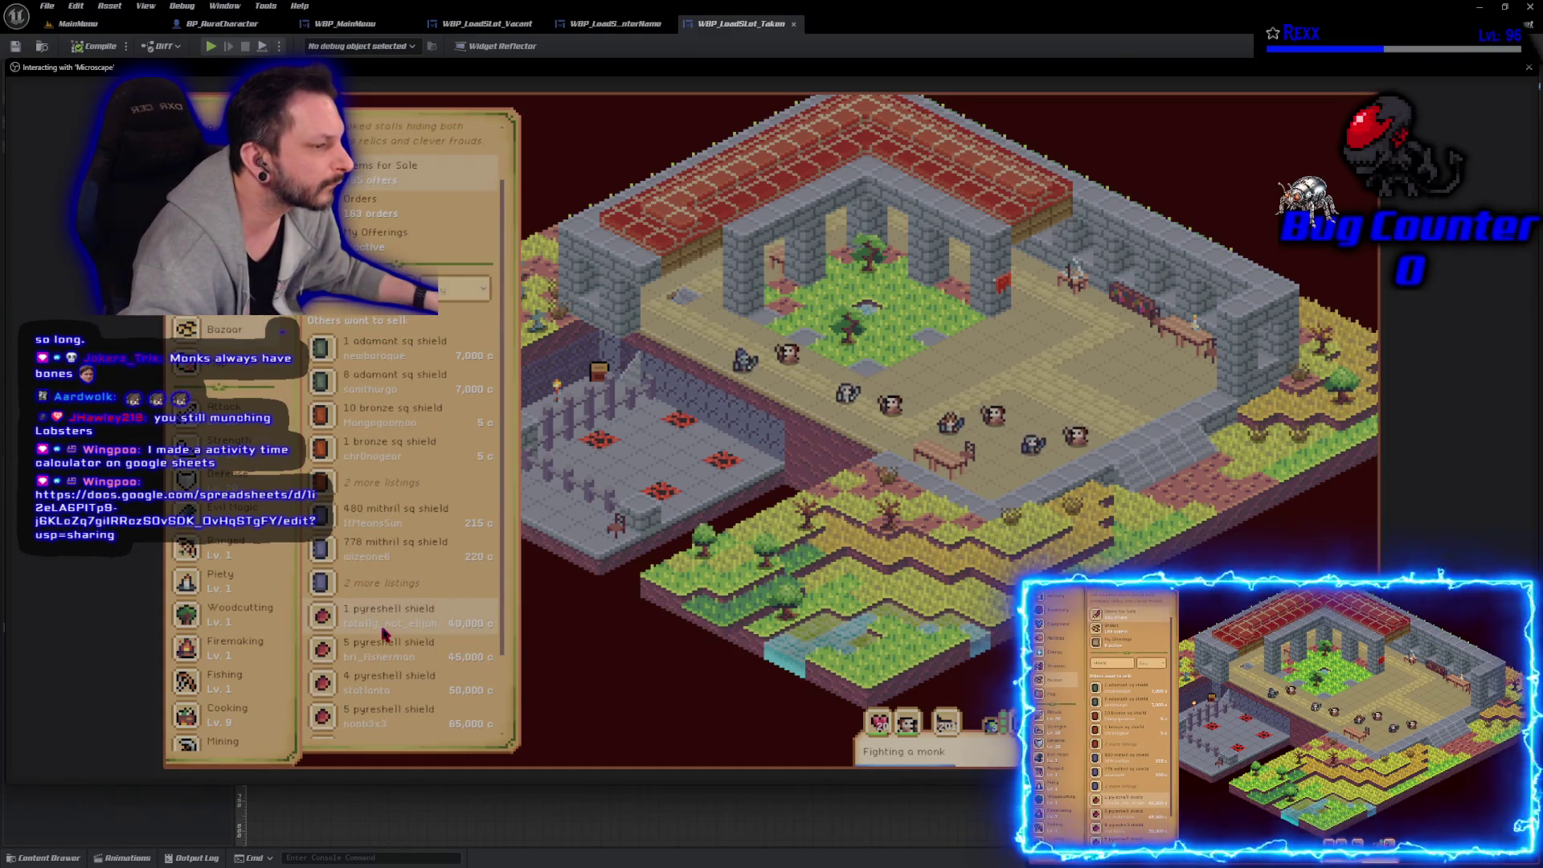
scroll(383, 635, "down", 1)
scroll(384, 634, "up", 2)
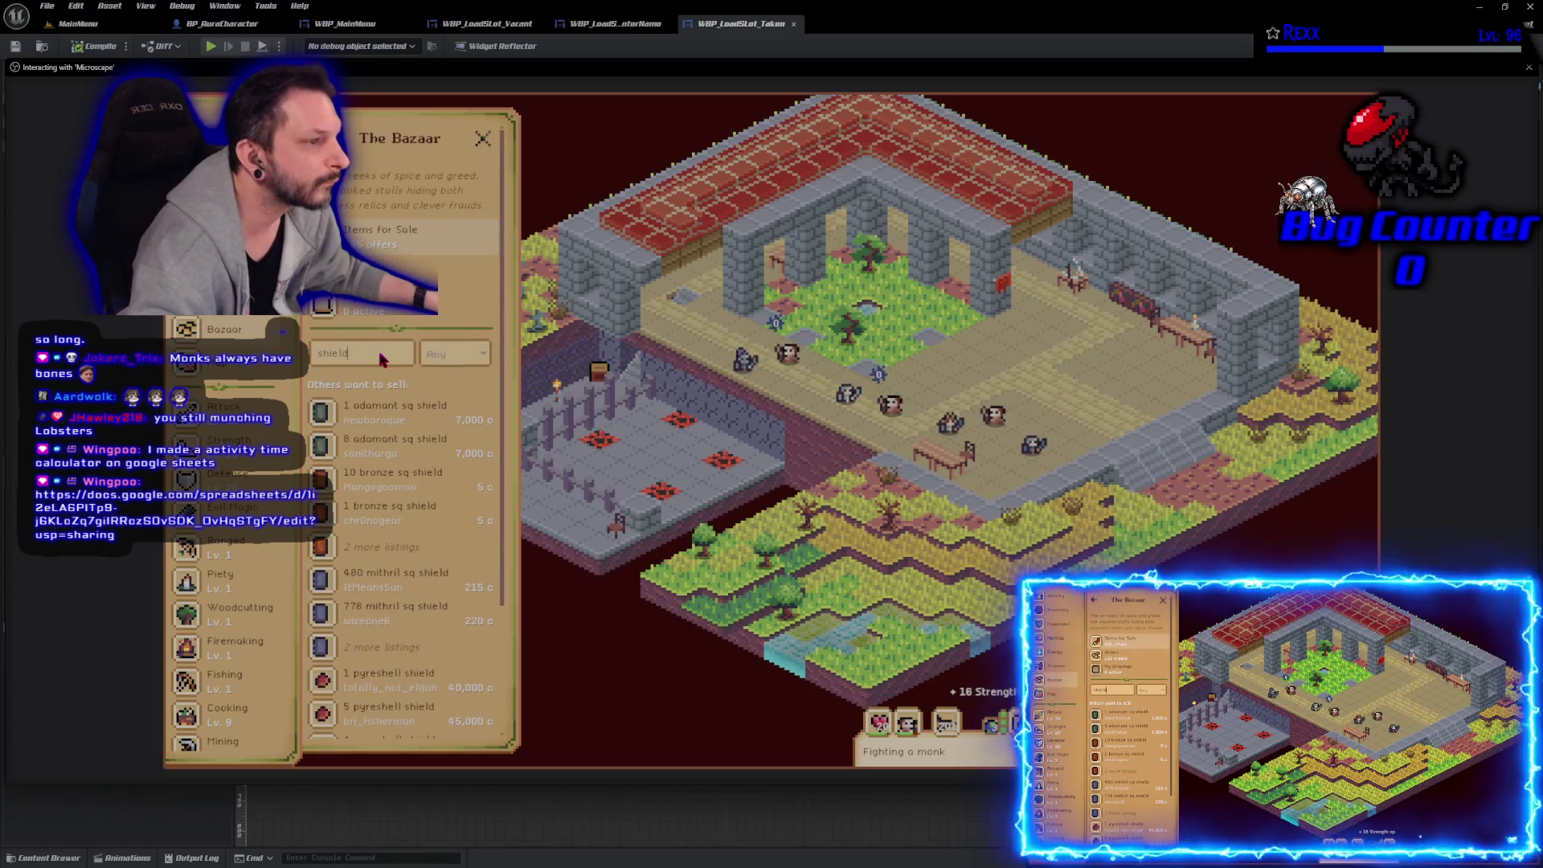
key("Home")
type("stee")
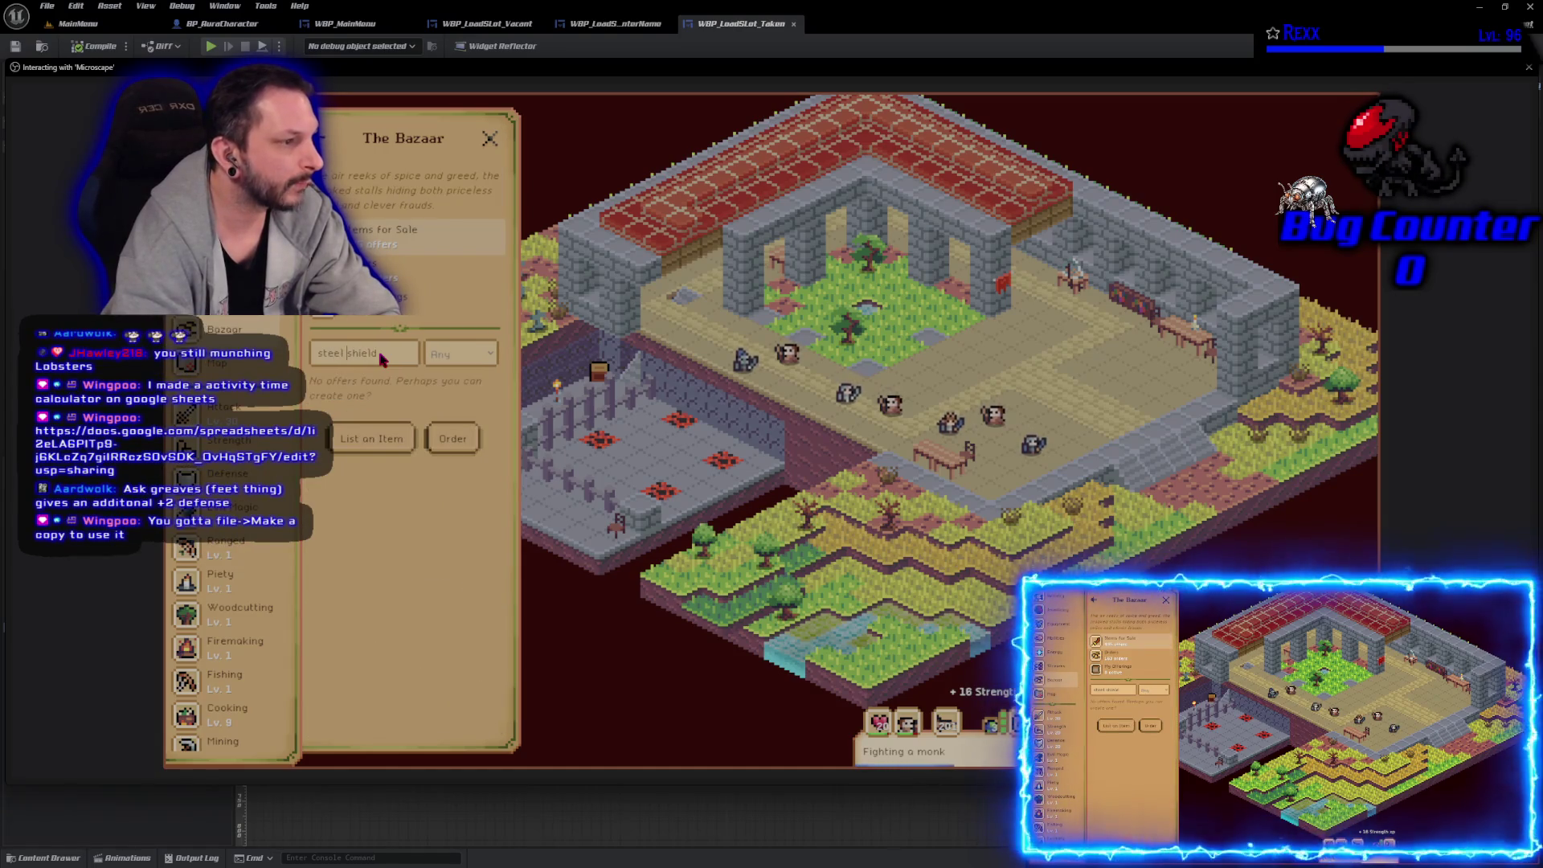
key("BackSpace")
key("BackSpace")
key("BackSpace")
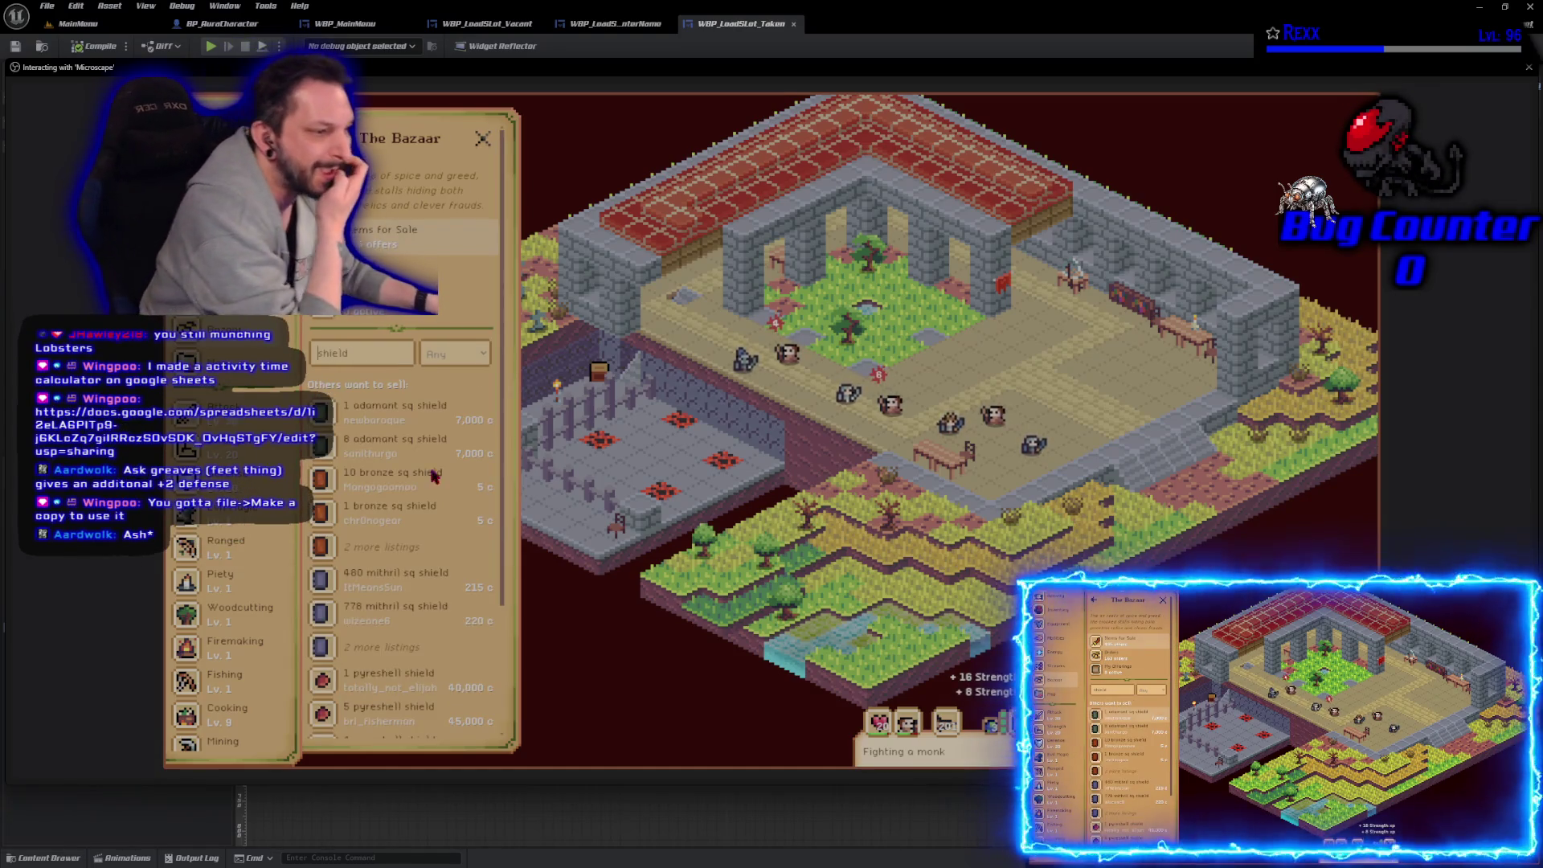
scroll(417, 507, "down", 2)
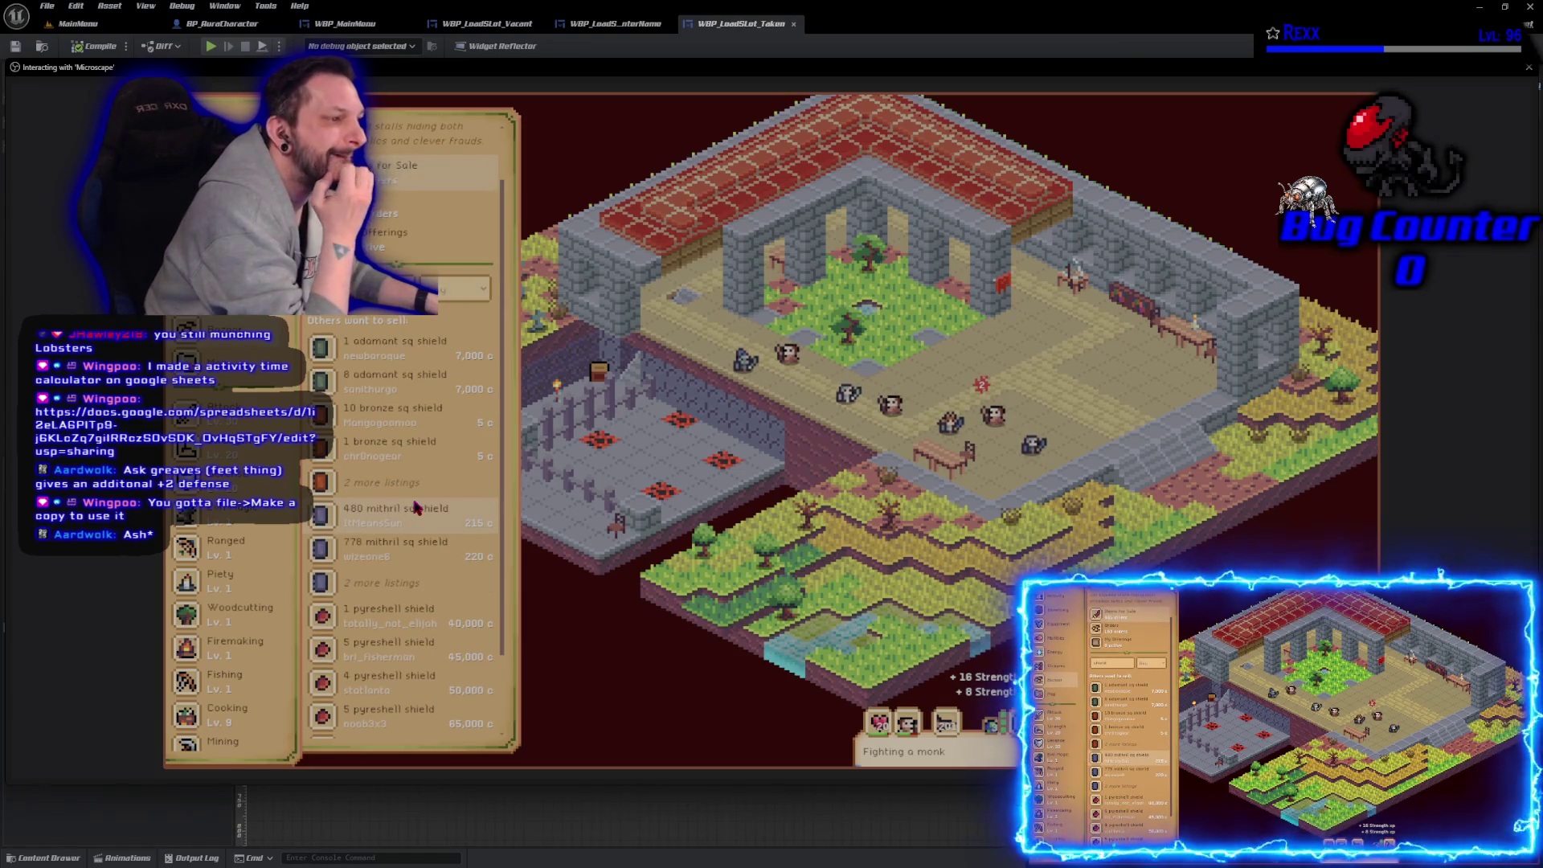
scroll(435, 514, "down", 3)
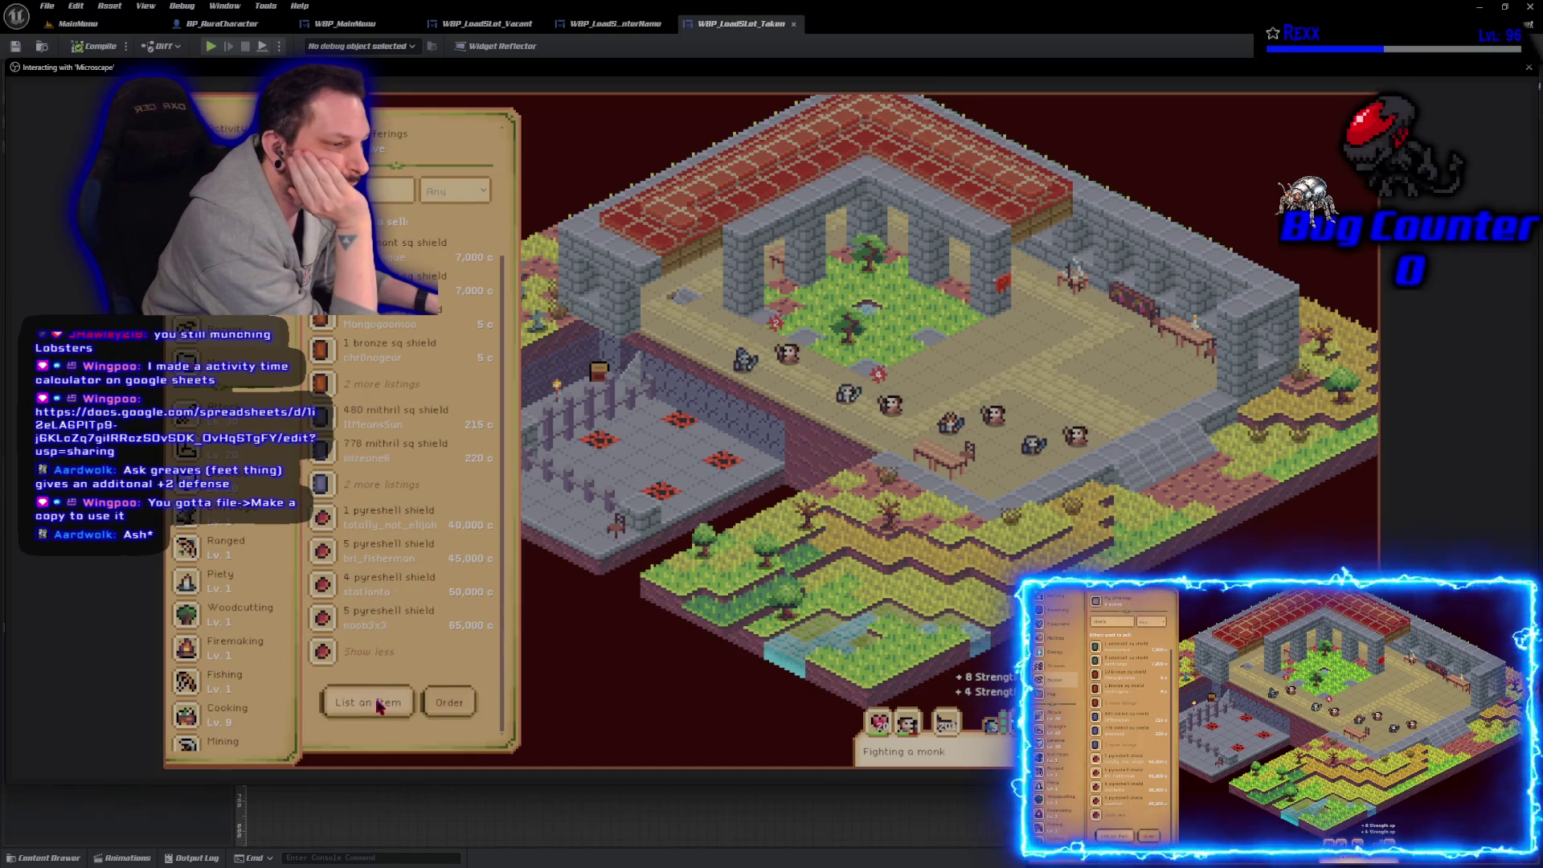
left_click(405, 486)
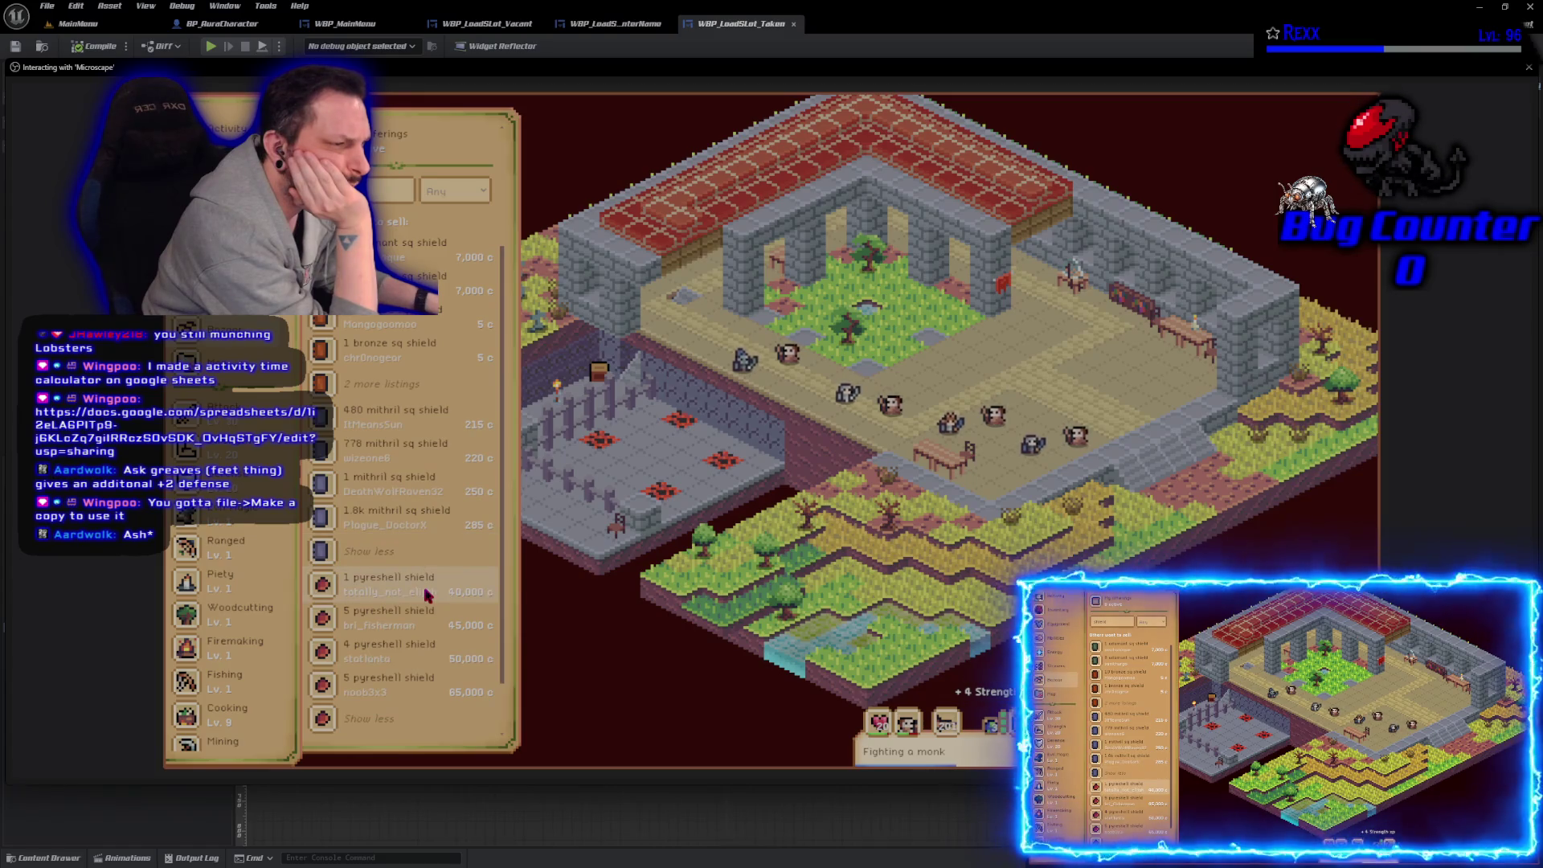
left_click(427, 493)
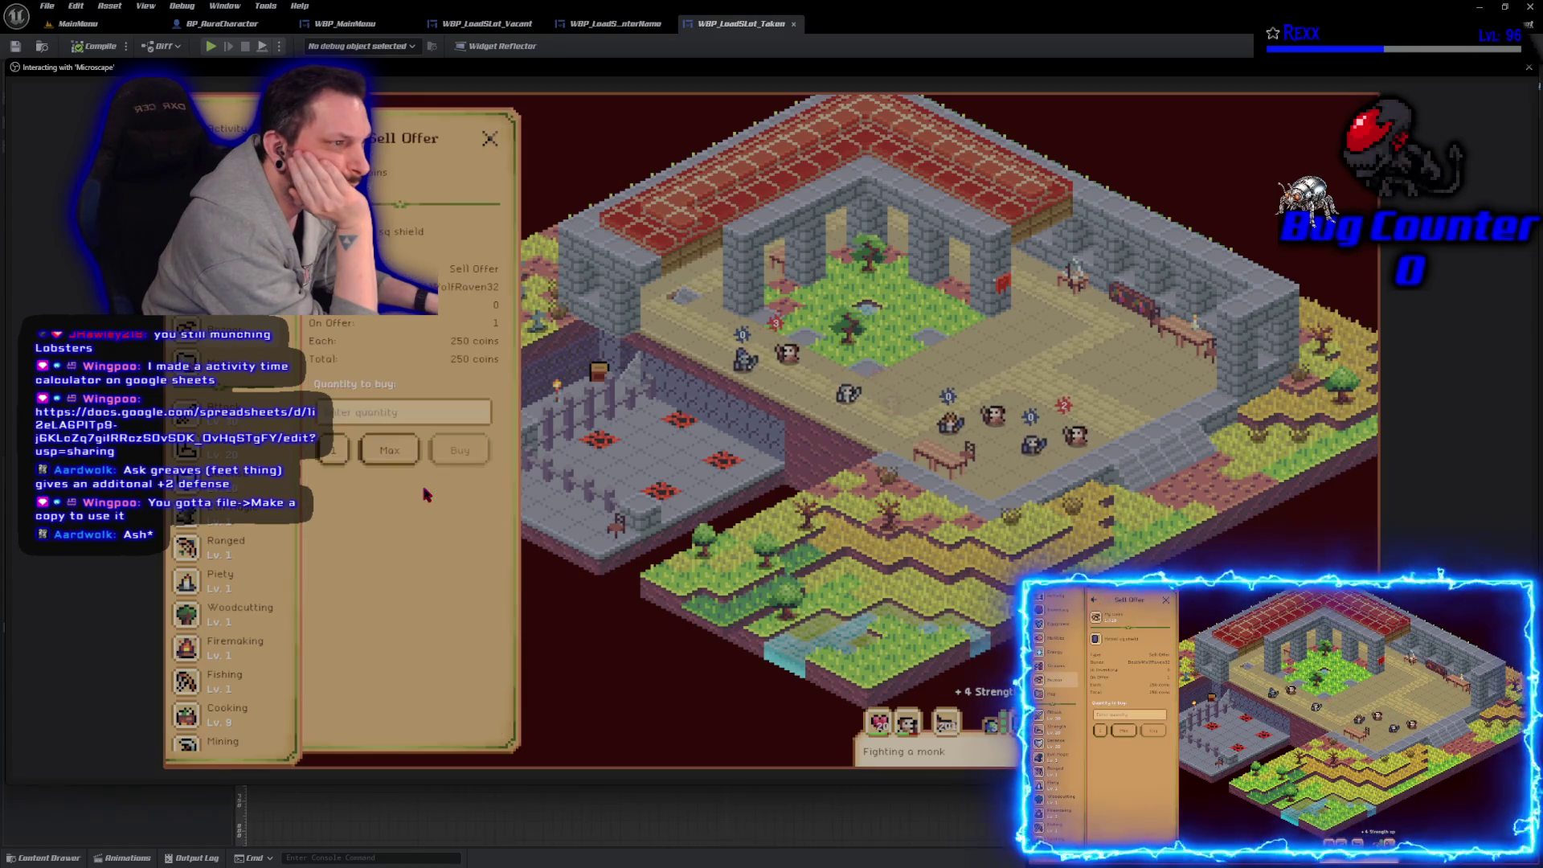
left_click(417, 239)
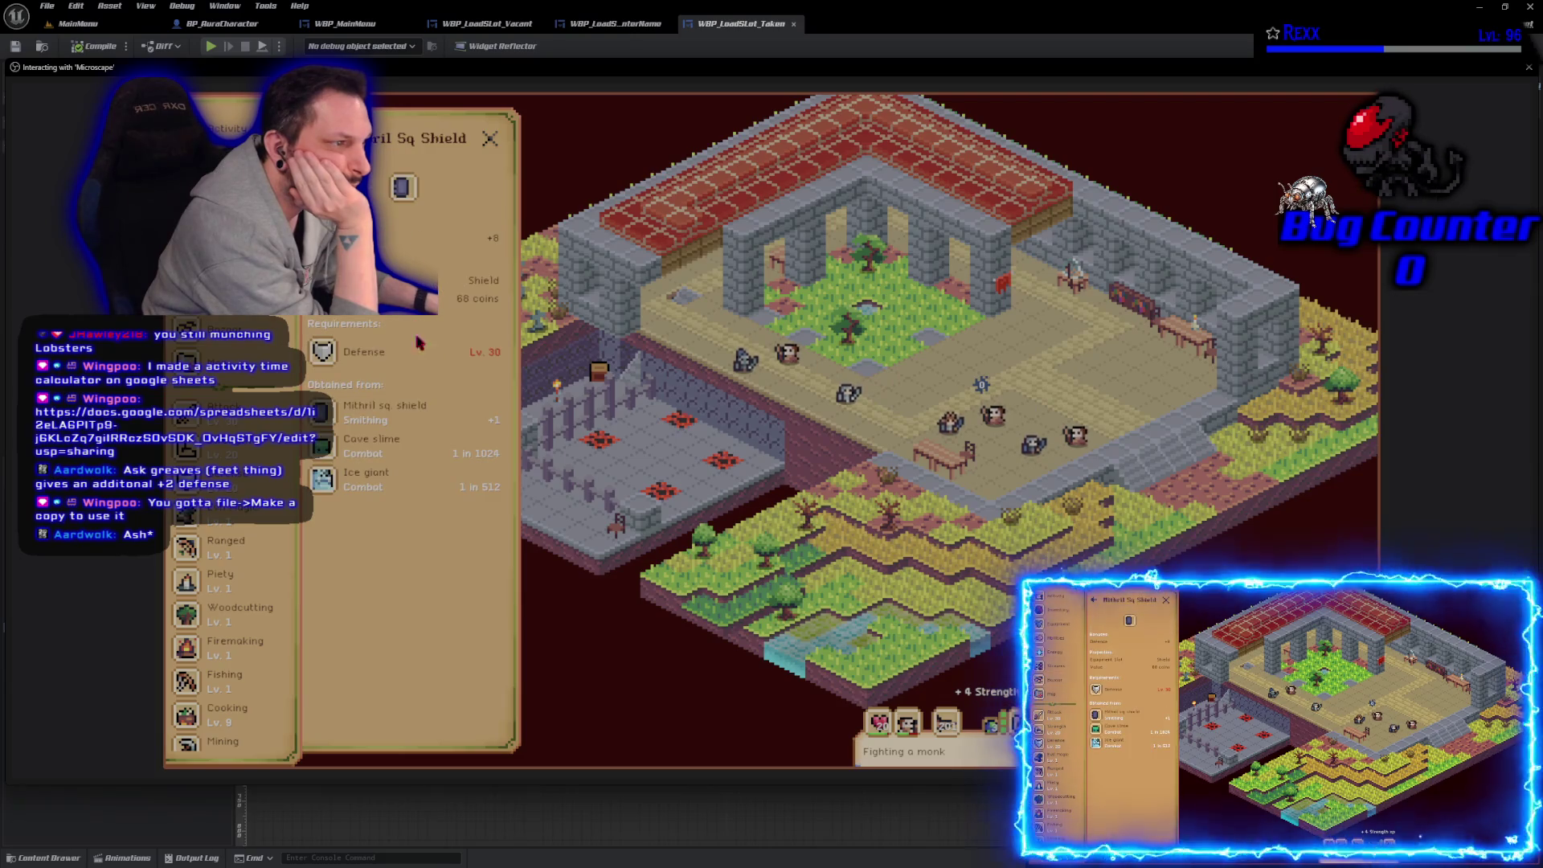
left_click(317, 138)
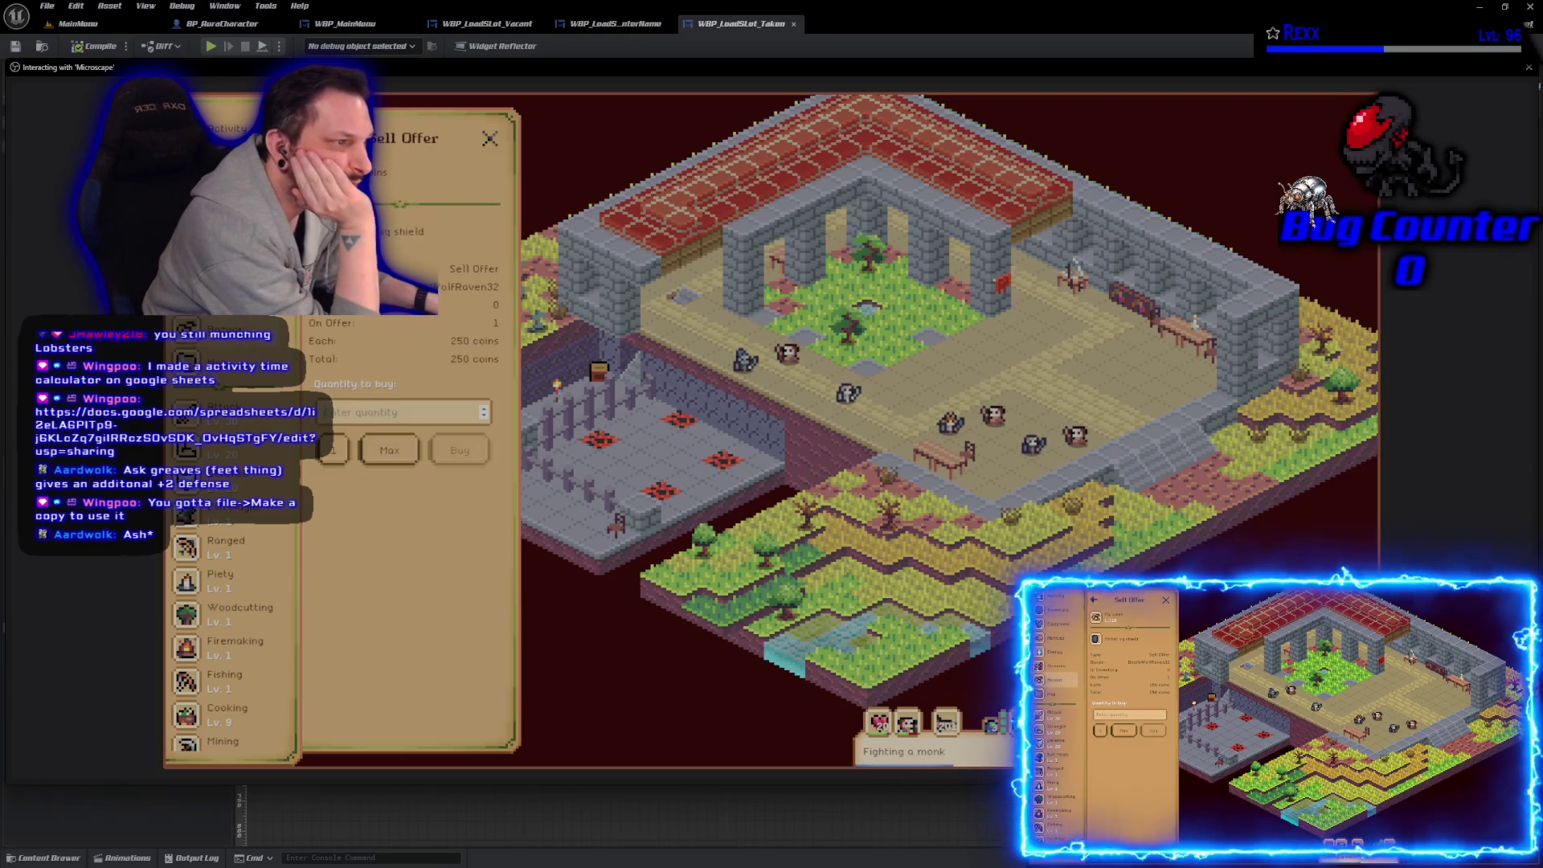
left_click(318, 139)
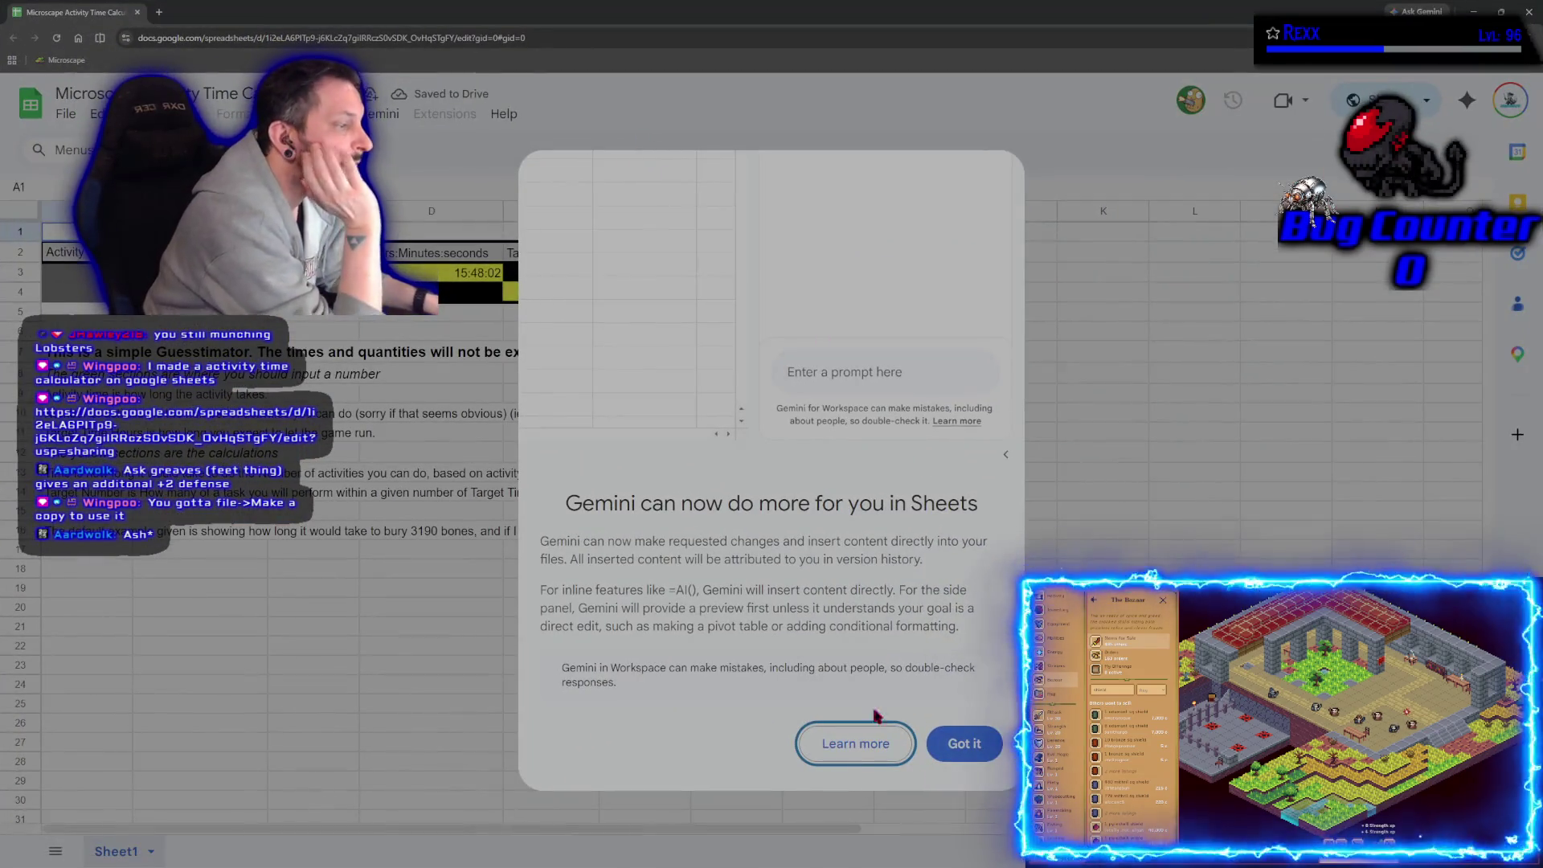
Step: Dismiss the Gemini notice, bookmark the Activity Time Calculator spreadsheet, and return to the game
left_click(965, 744)
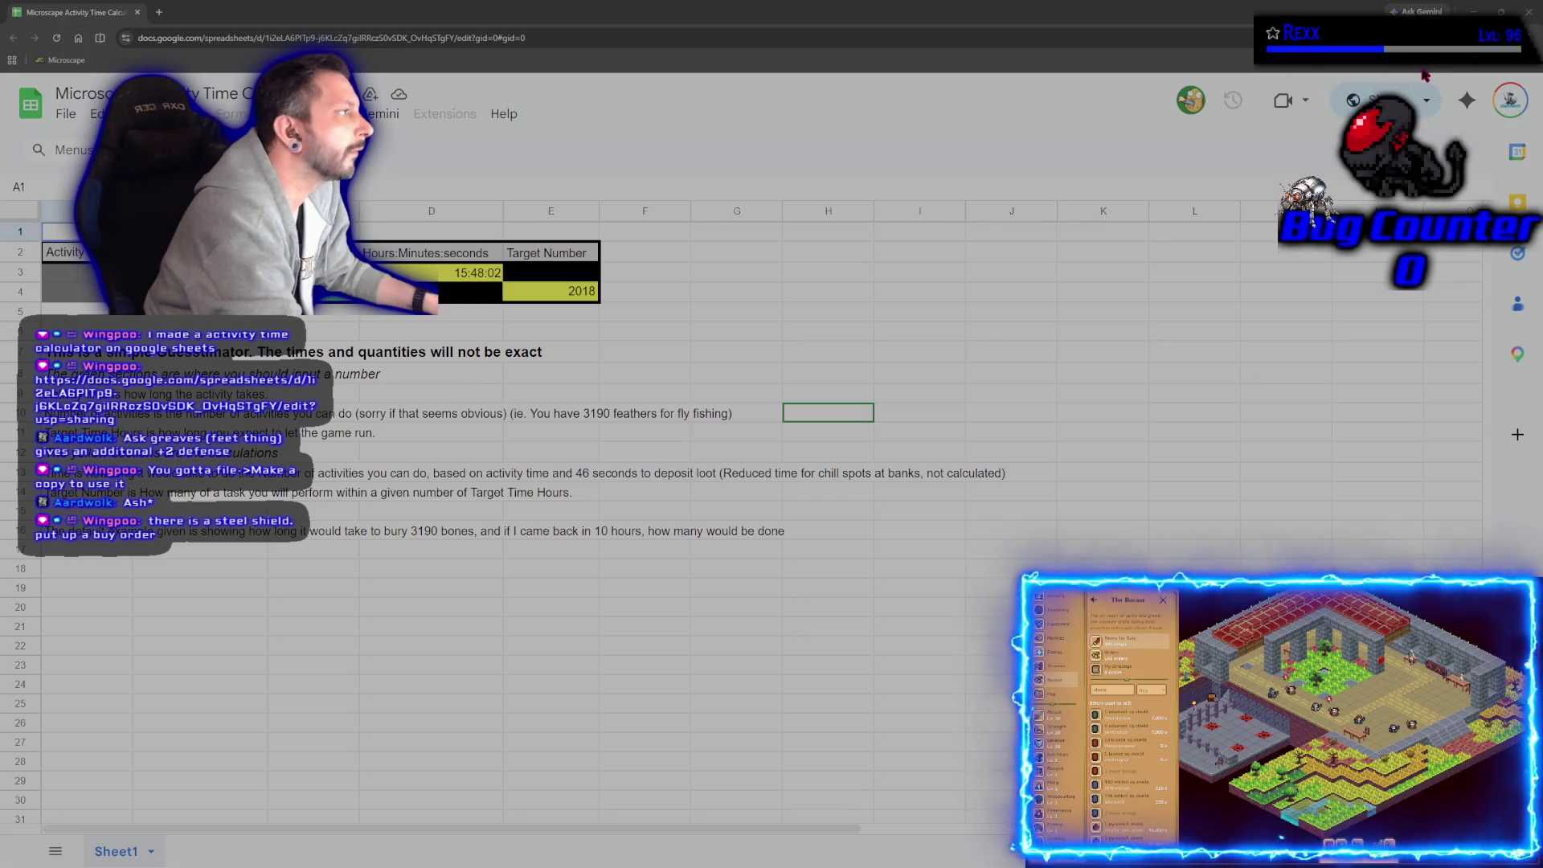
key("ctrl+d")
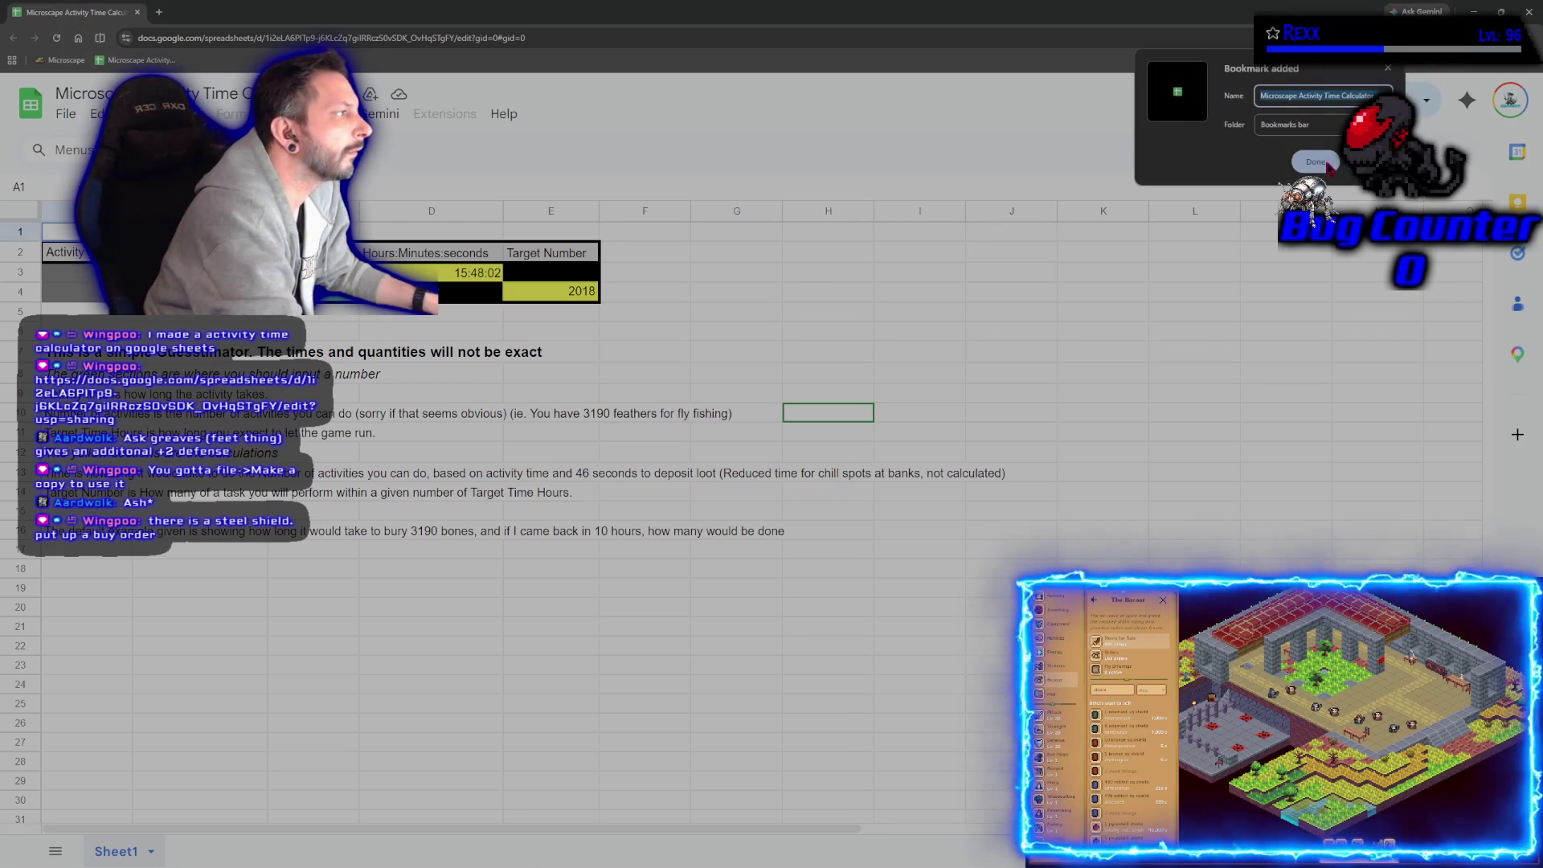
left_click(1328, 164)
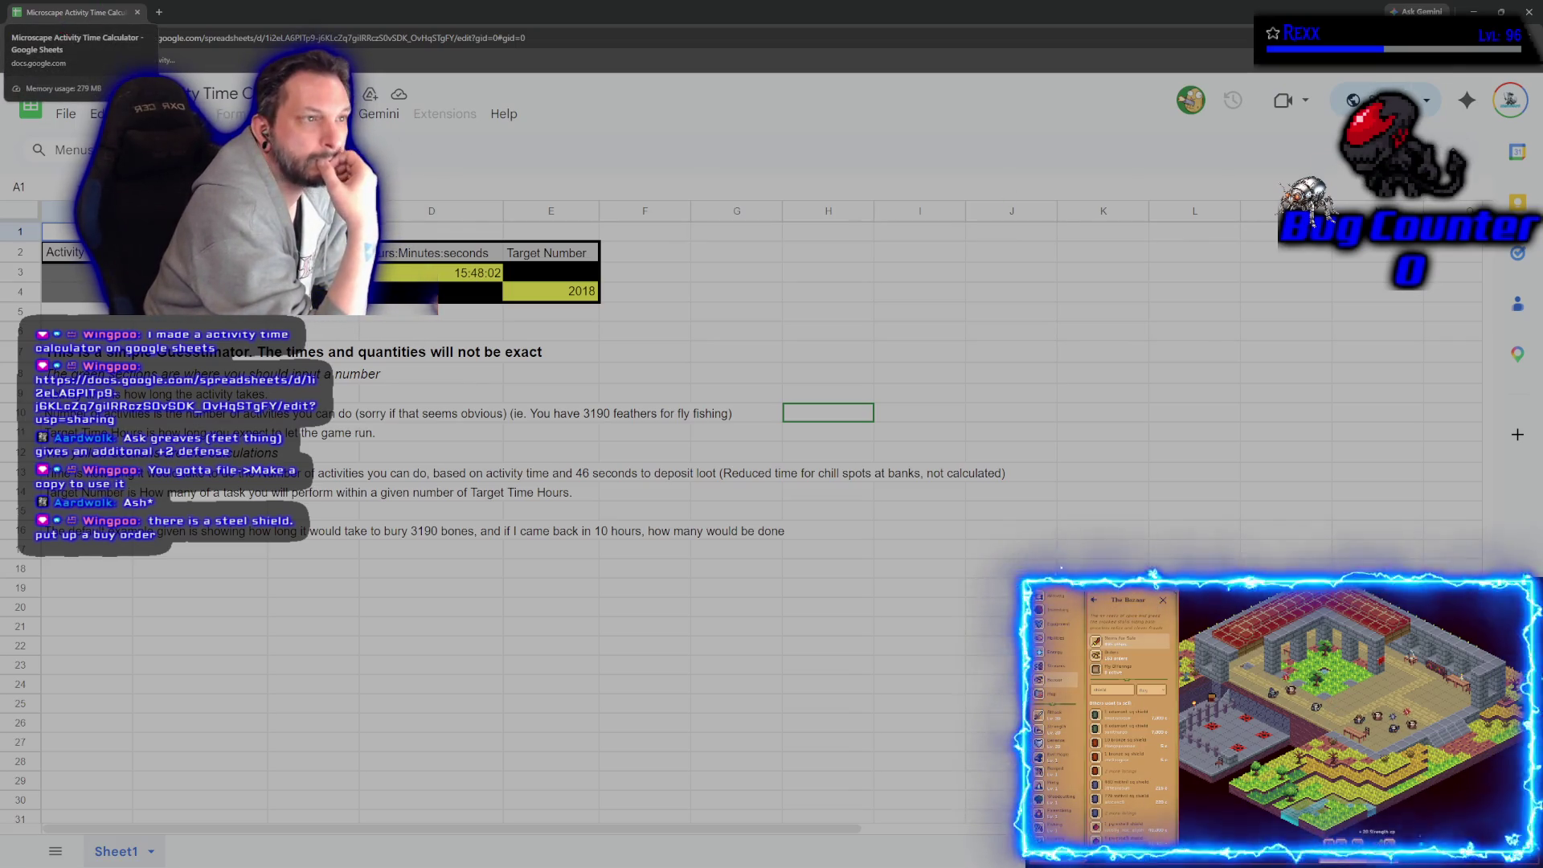
left_click(139, 13)
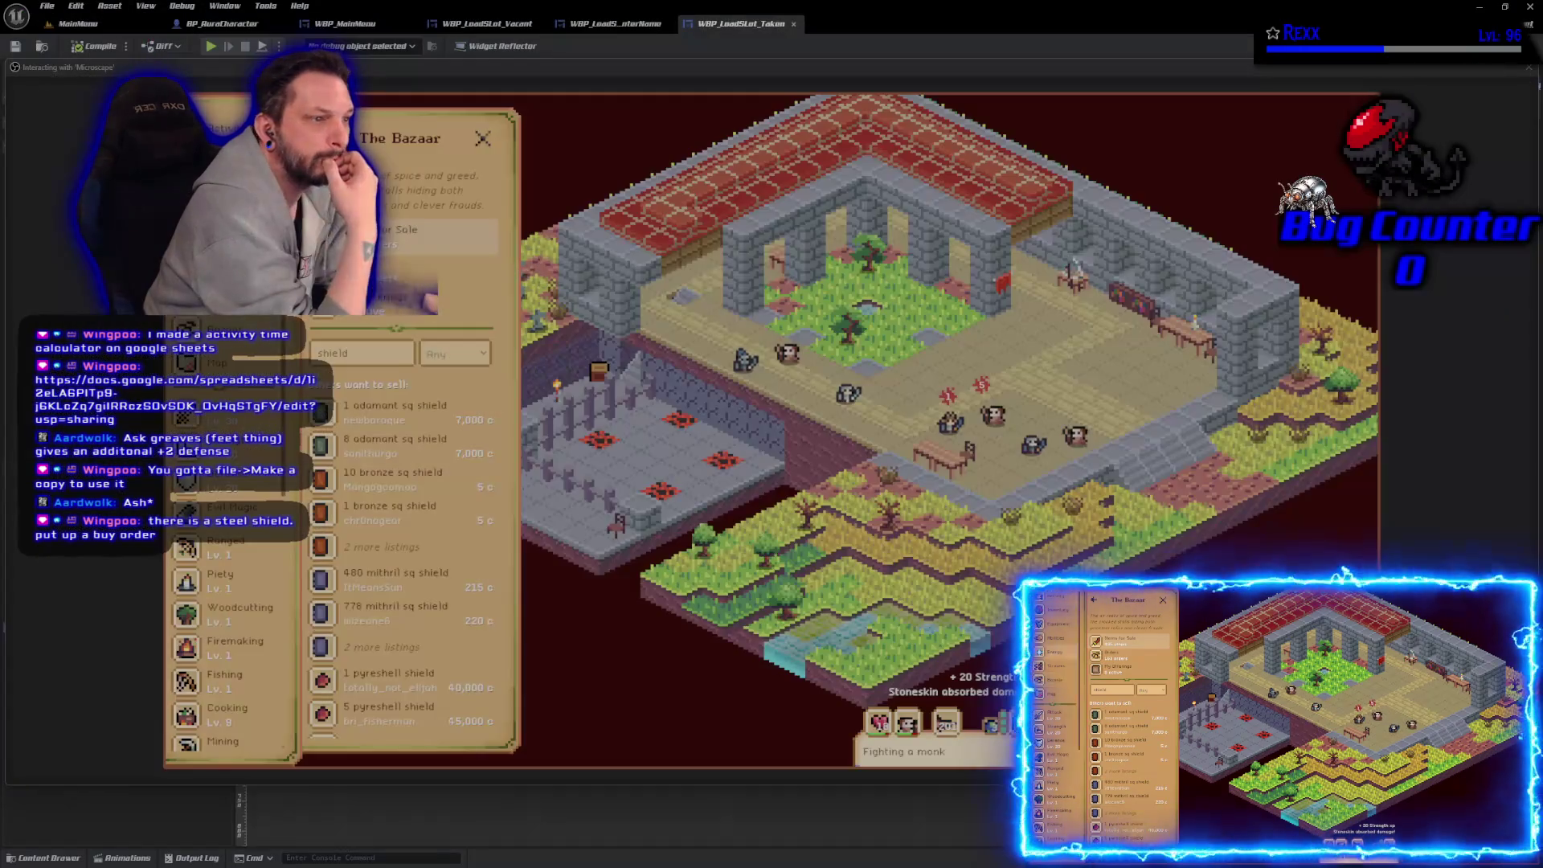
Step: Search 'steel' and order 1 Steel sq shield at 29 coins from the buy side
left_click(467, 270)
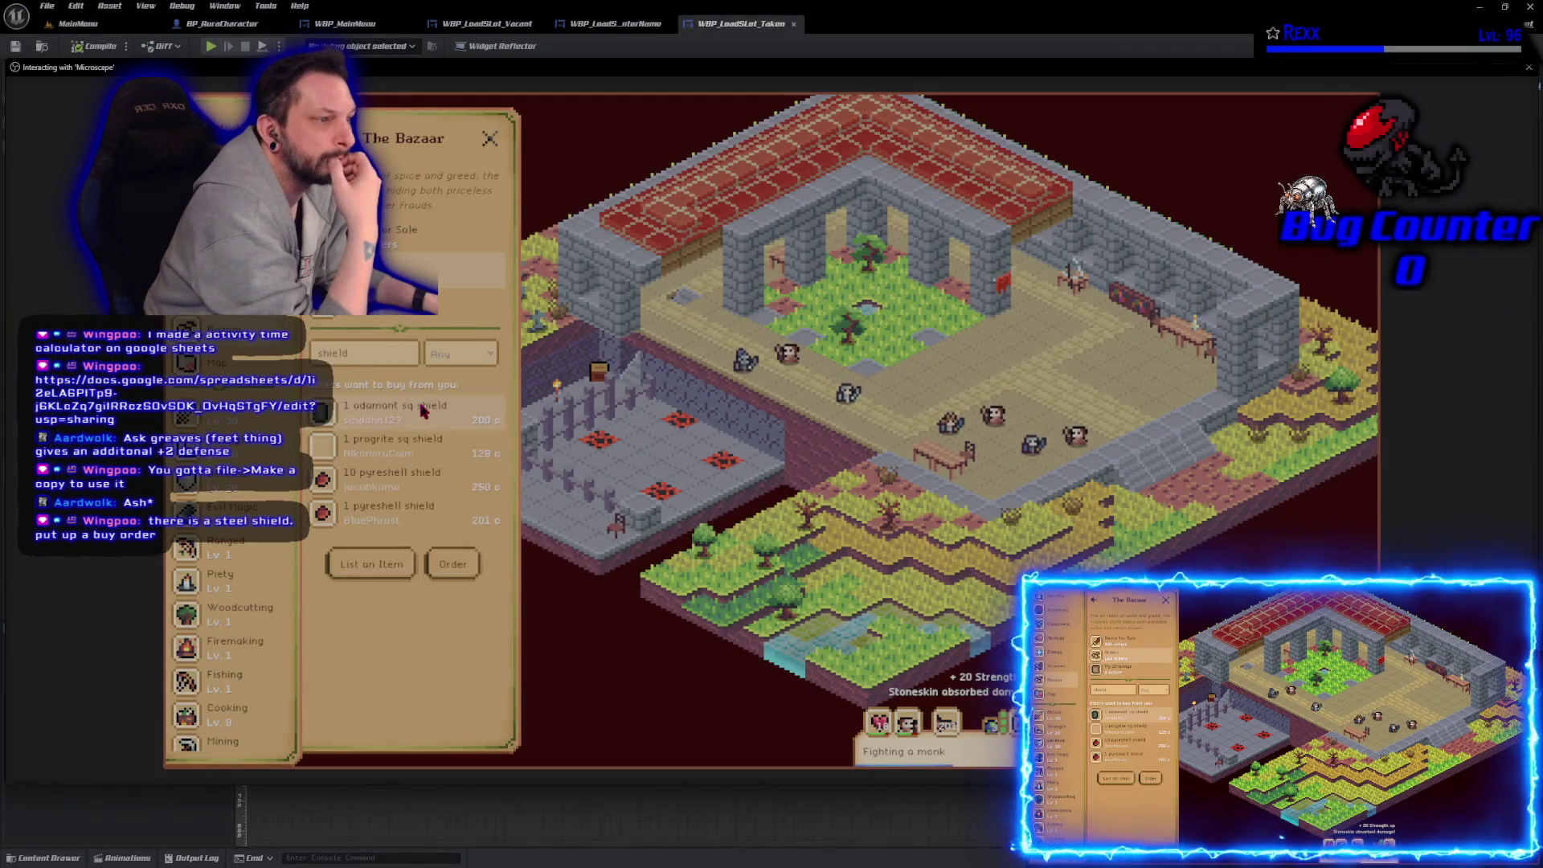
left_click(452, 565)
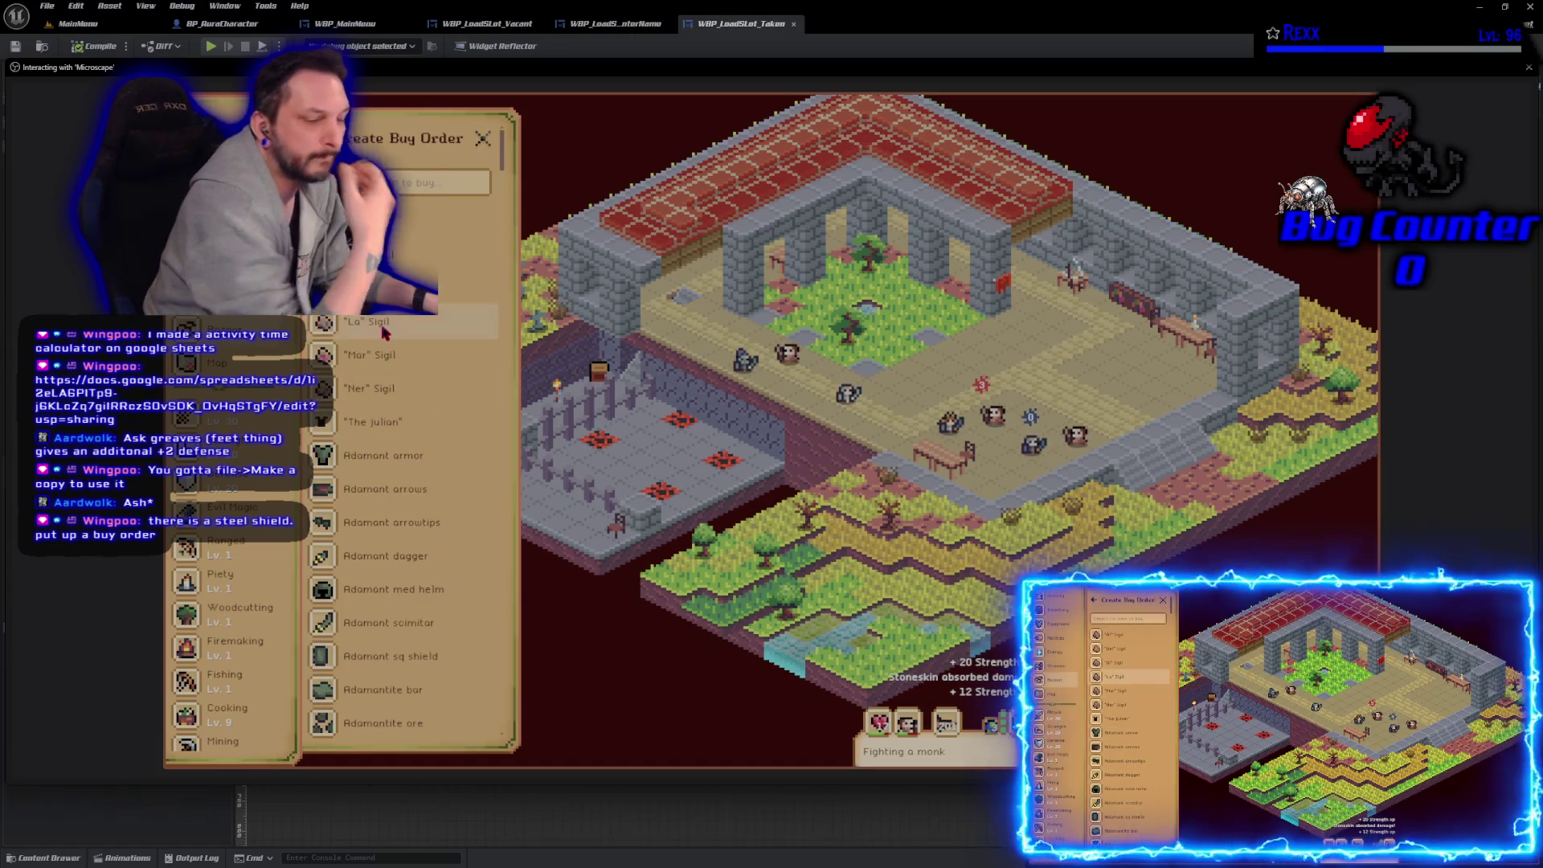
type("steel")
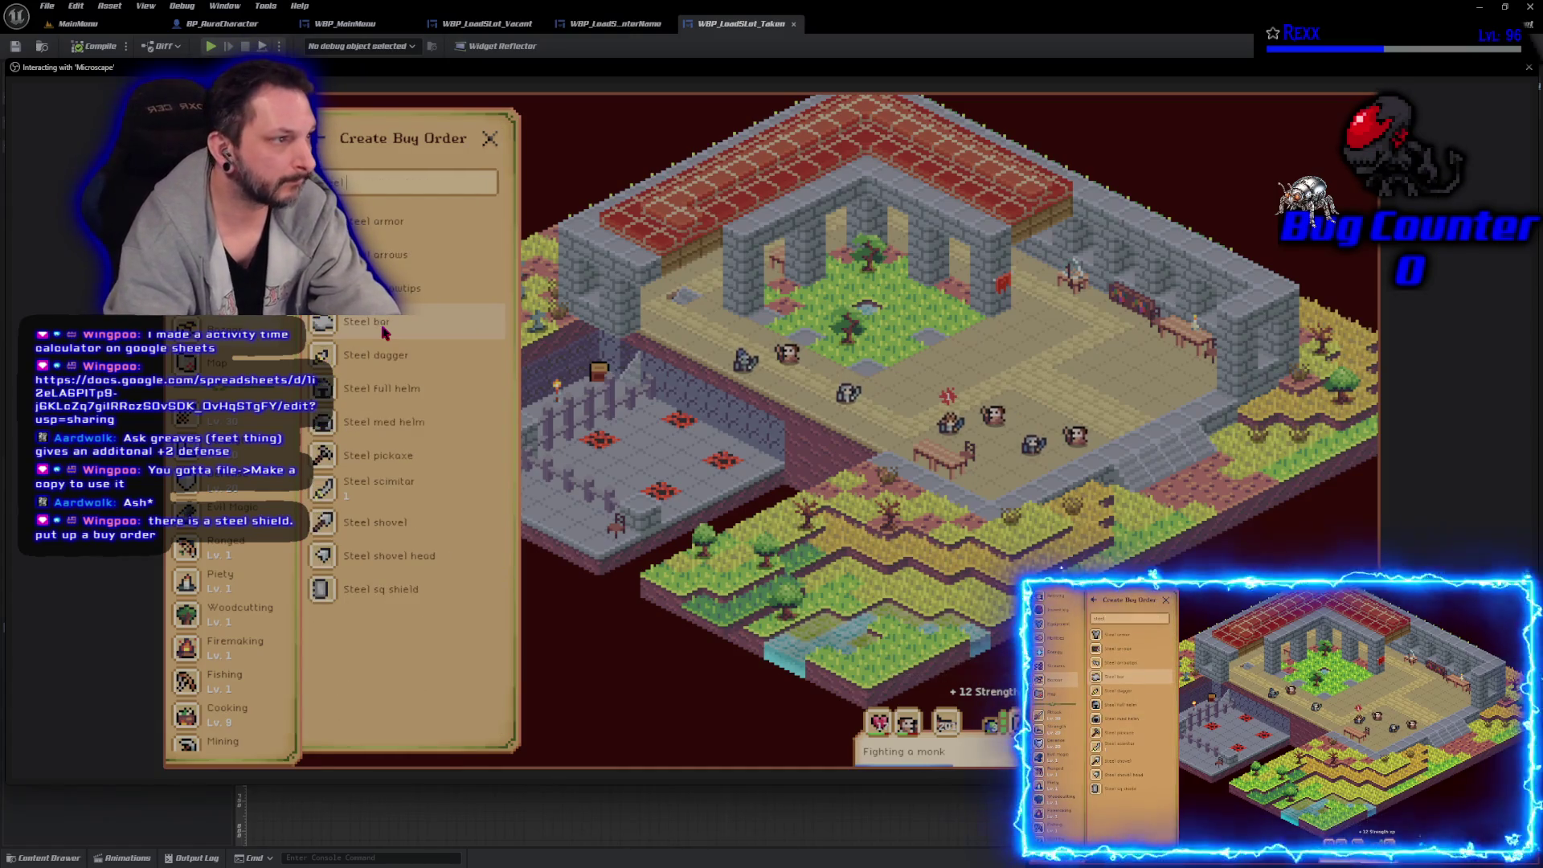
left_click(397, 589)
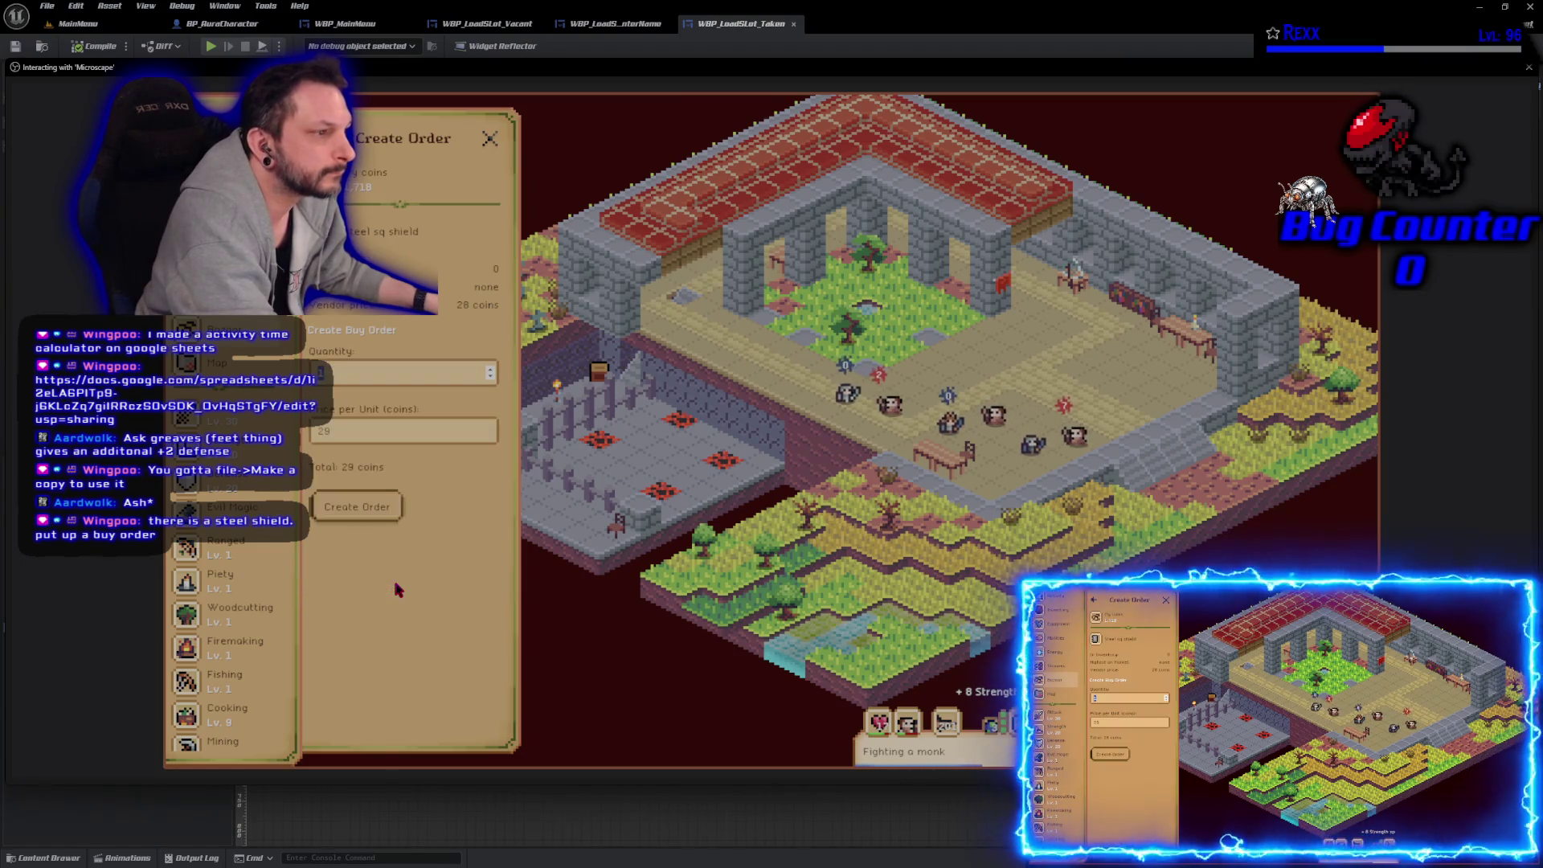
left_click(381, 507)
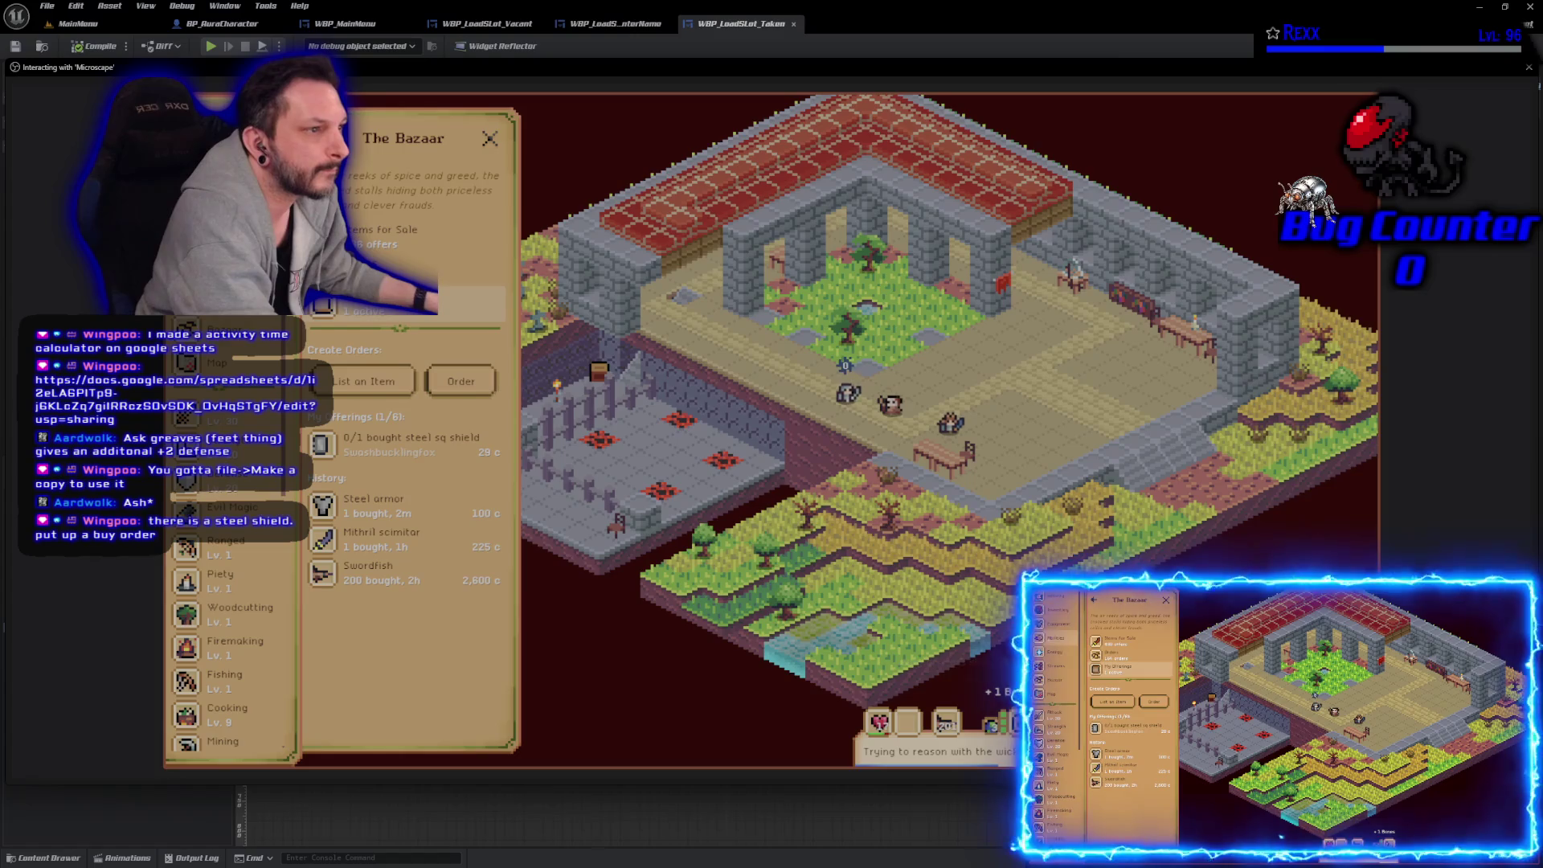
key("i")
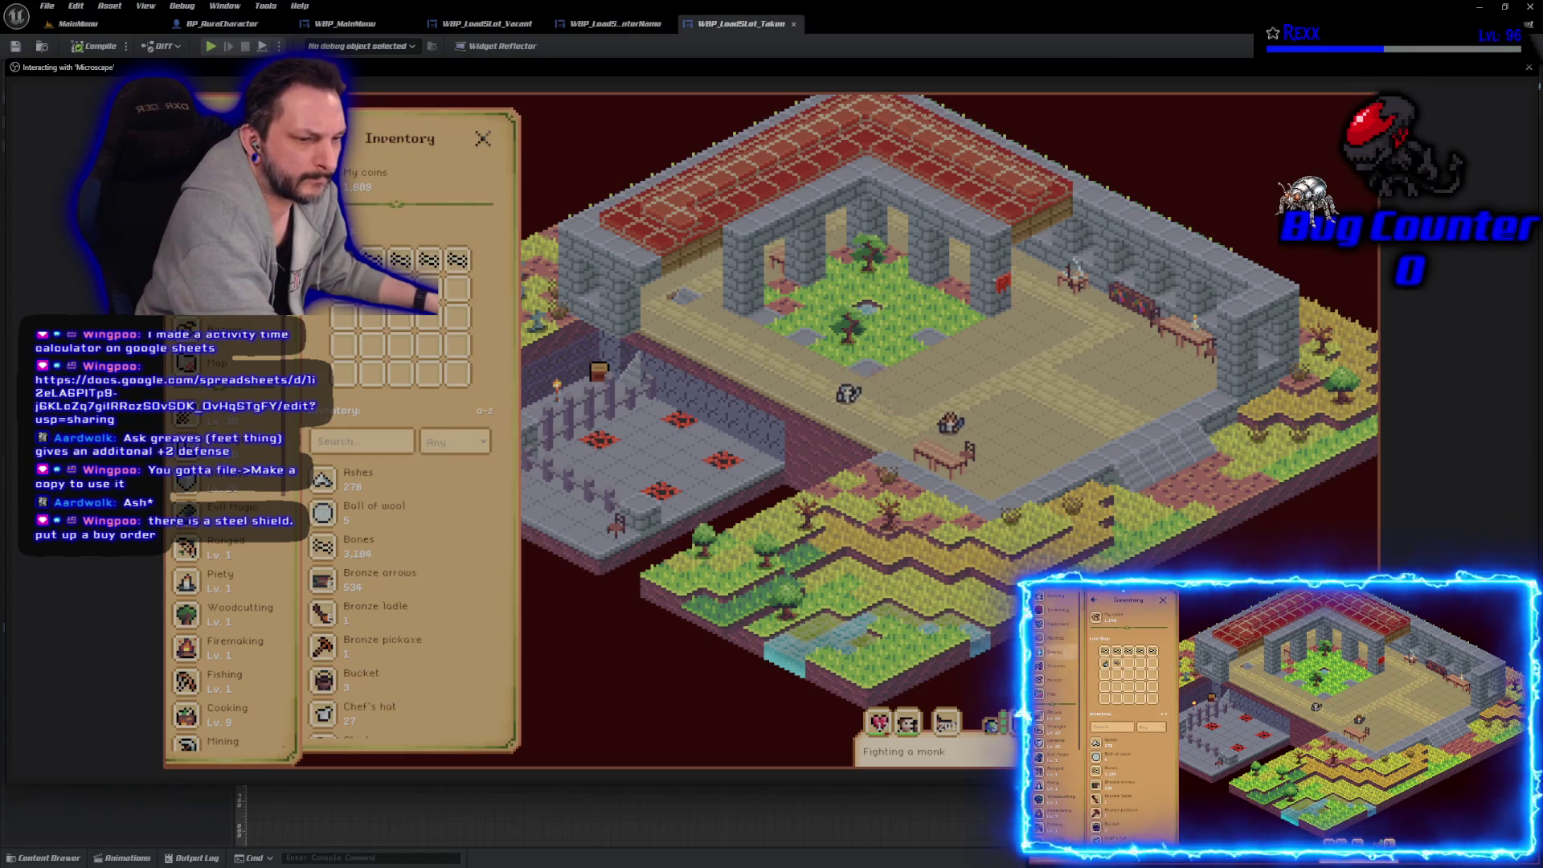
scroll(445, 648, "down", 5)
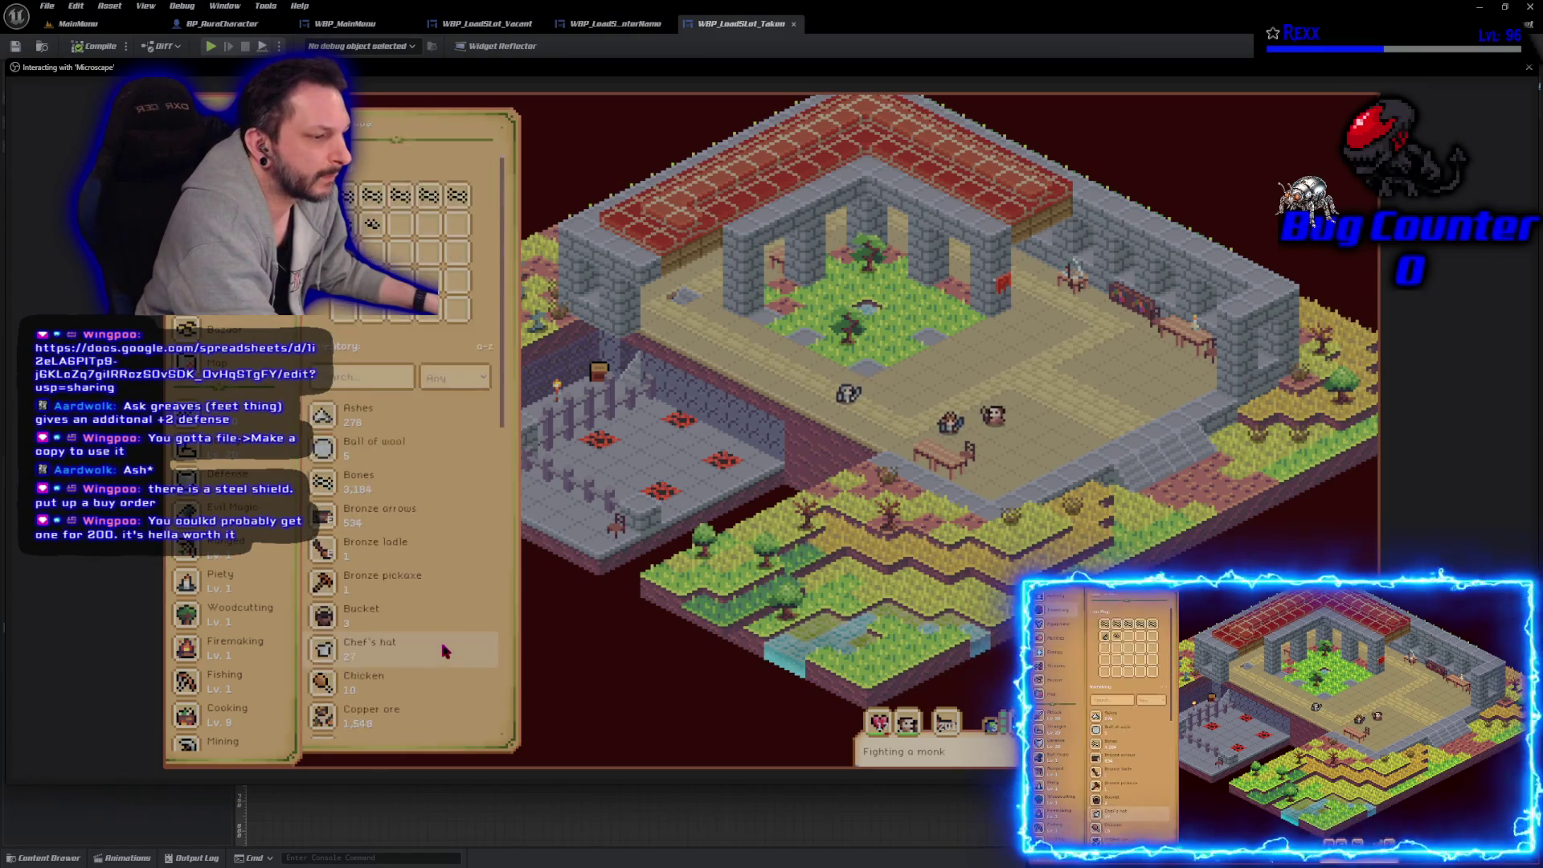
scroll(444, 648, "down", 5)
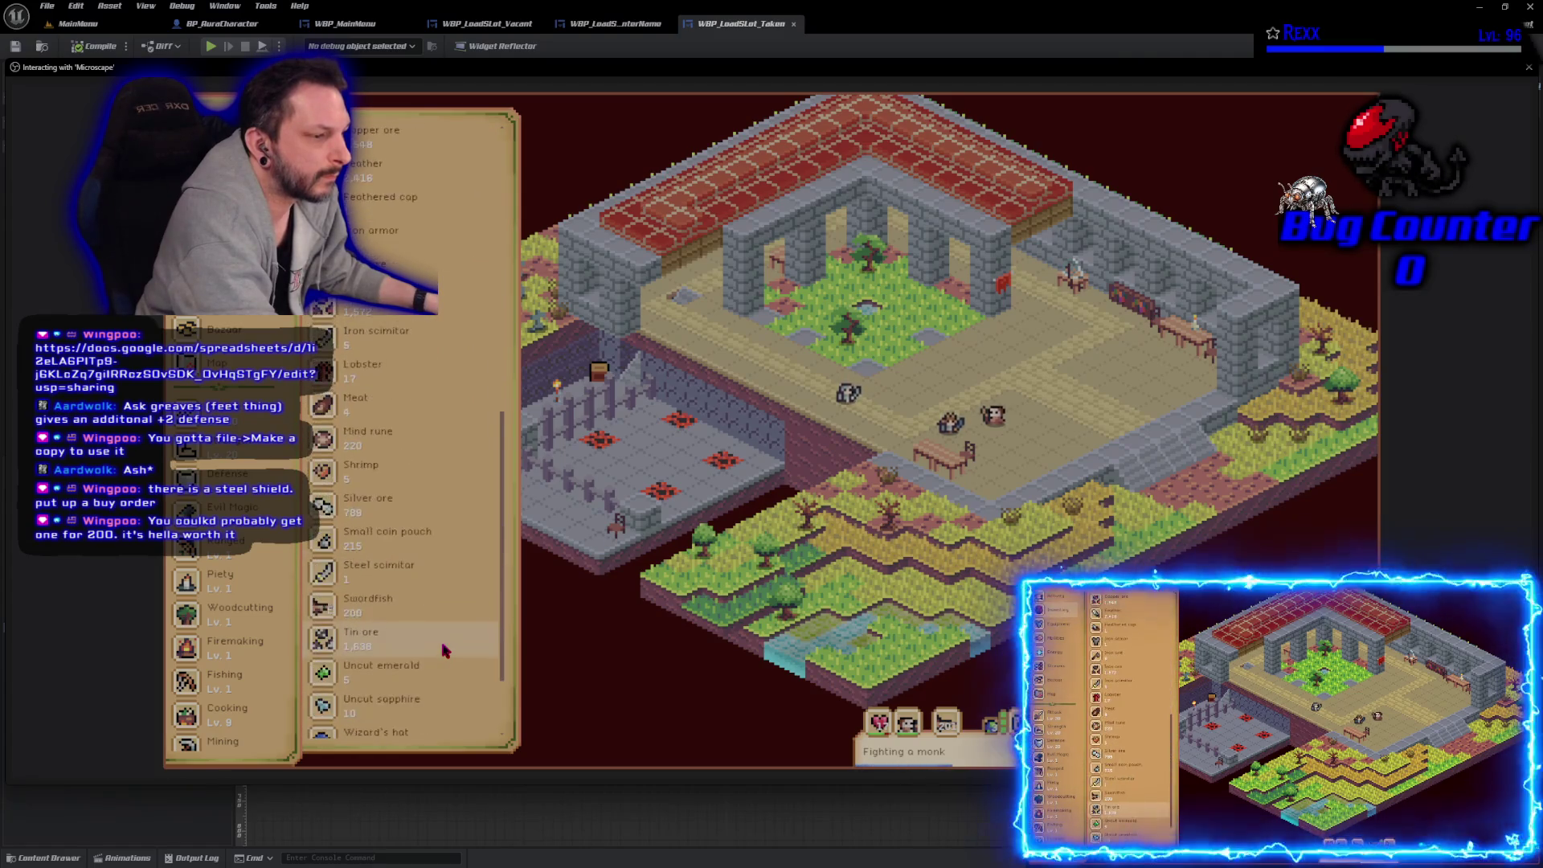
scroll(444, 648, "up", 5)
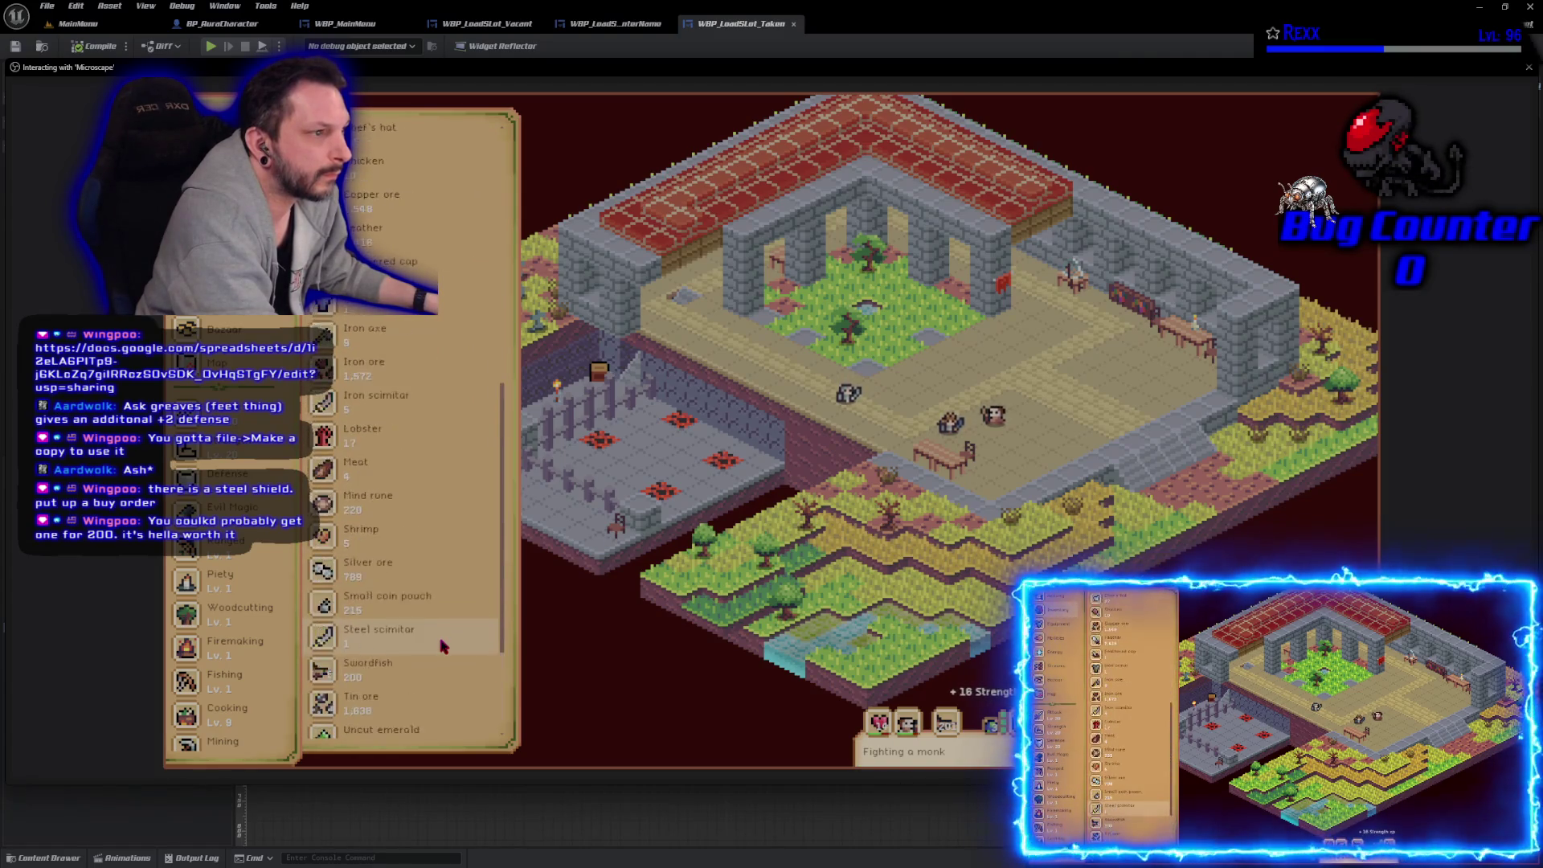
scroll(440, 646, "up", 4)
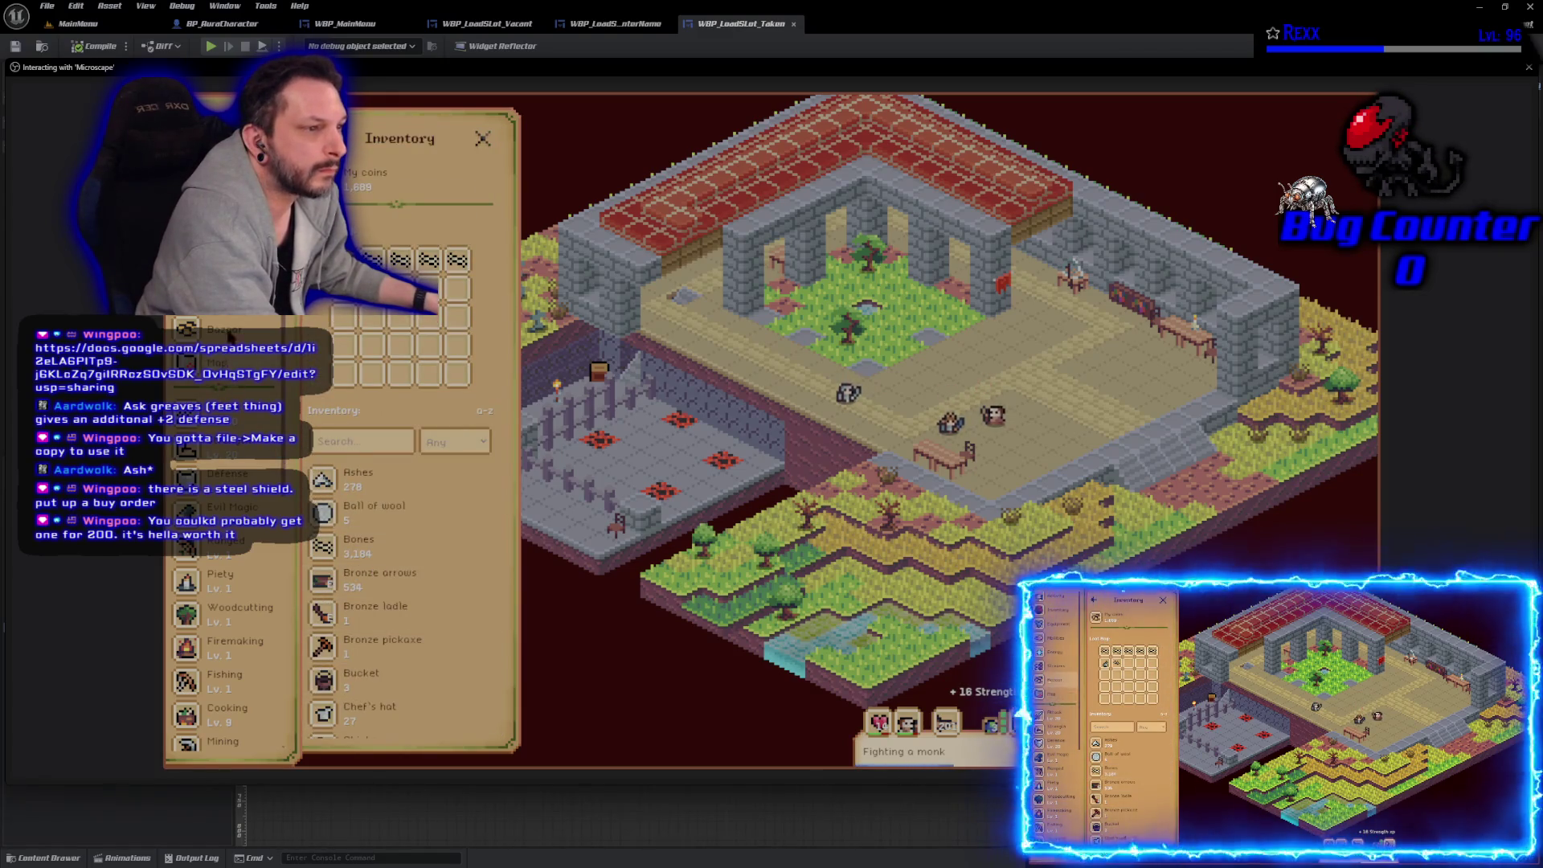
left_click(217, 329)
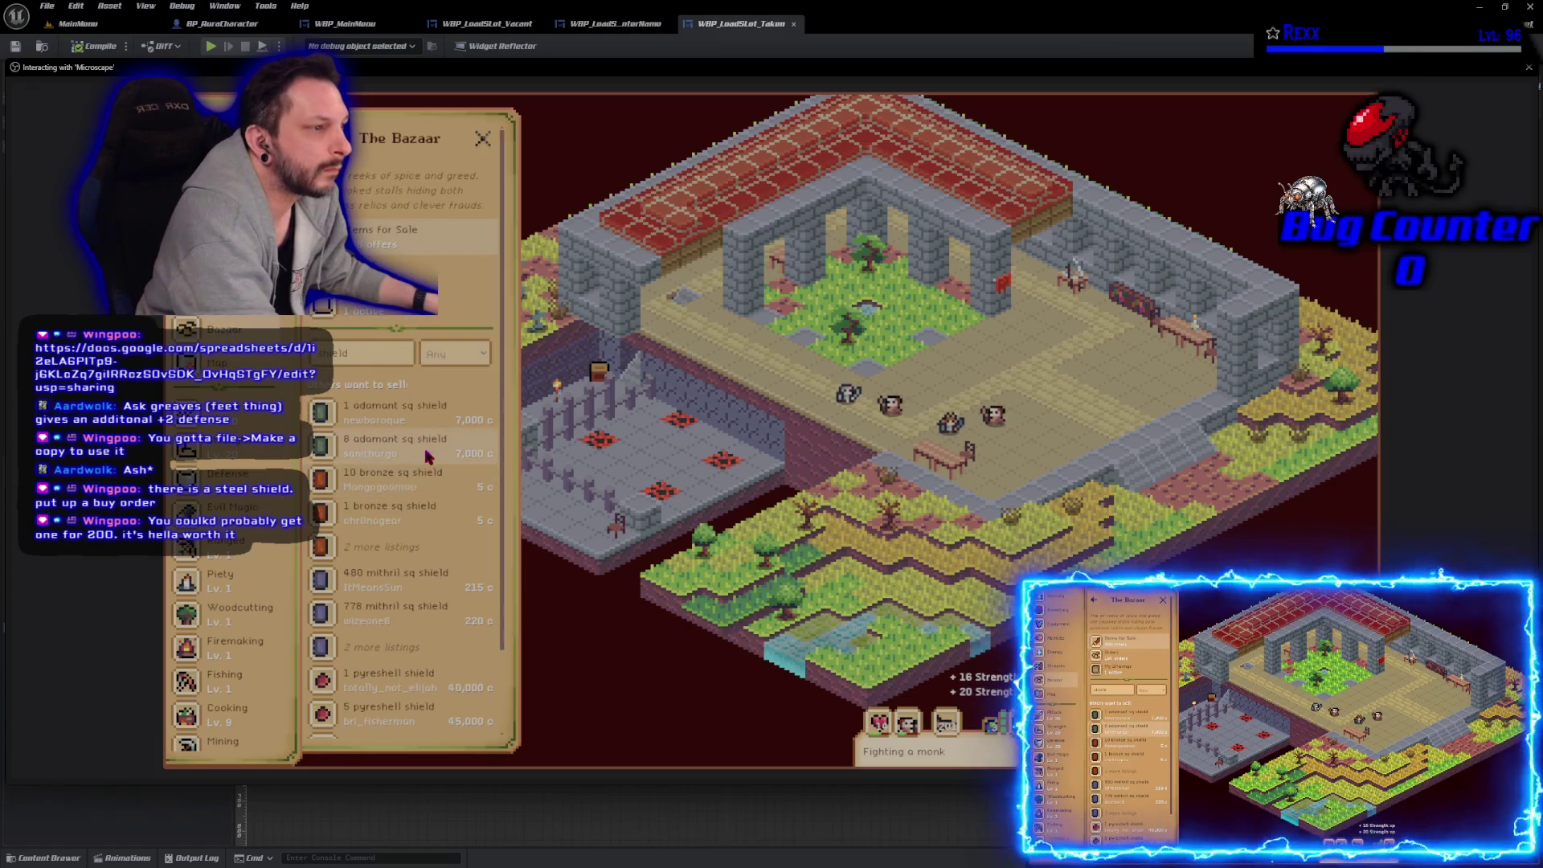
left_click(378, 303)
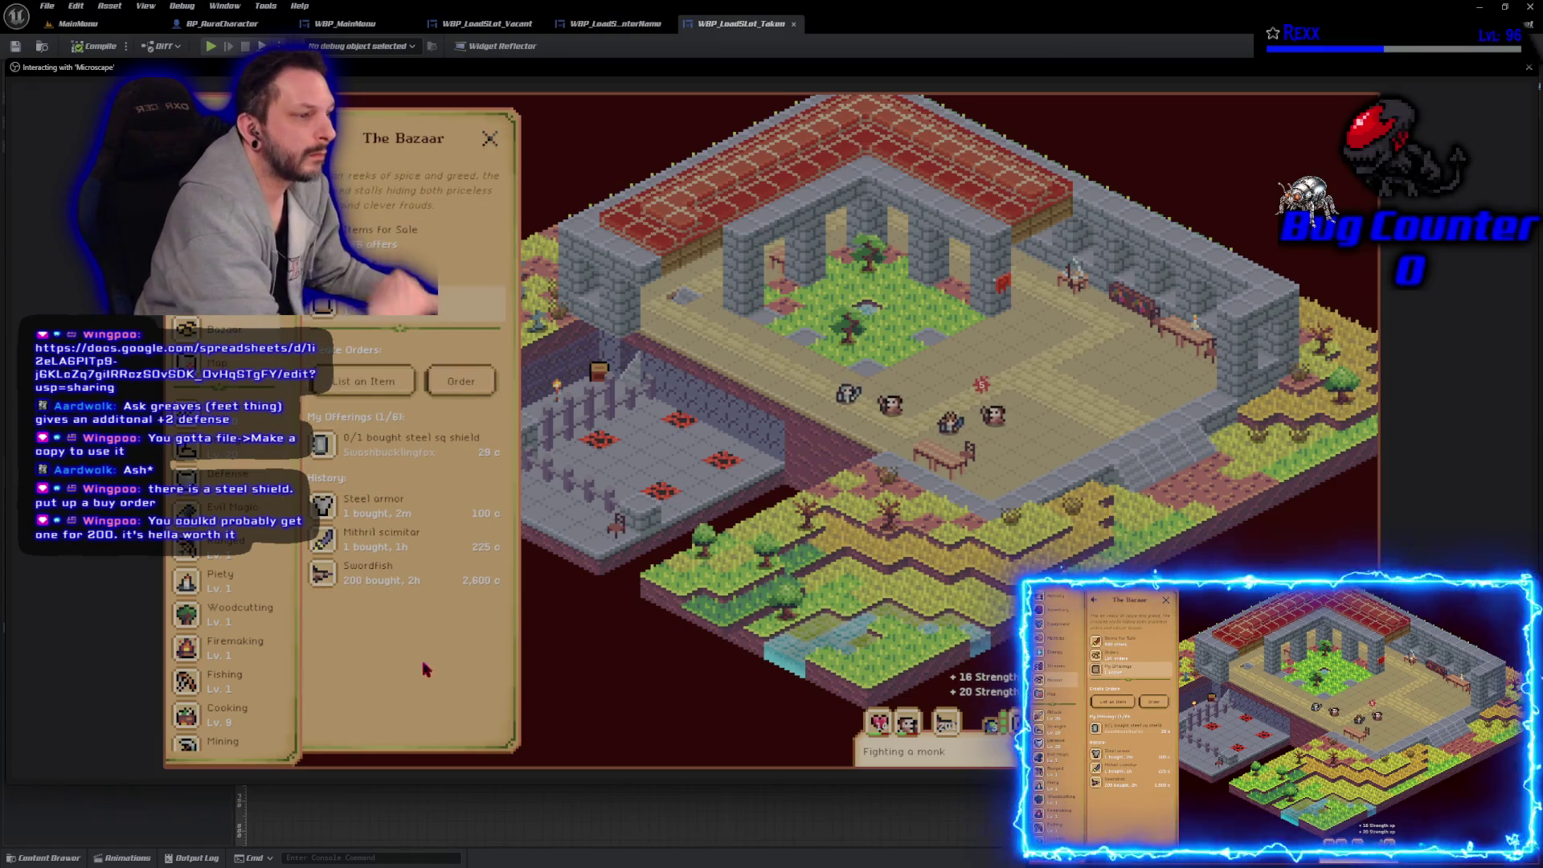
Step: Cancel the 29-coin order and start a new one for Steel sq shield
left_click(394, 451)
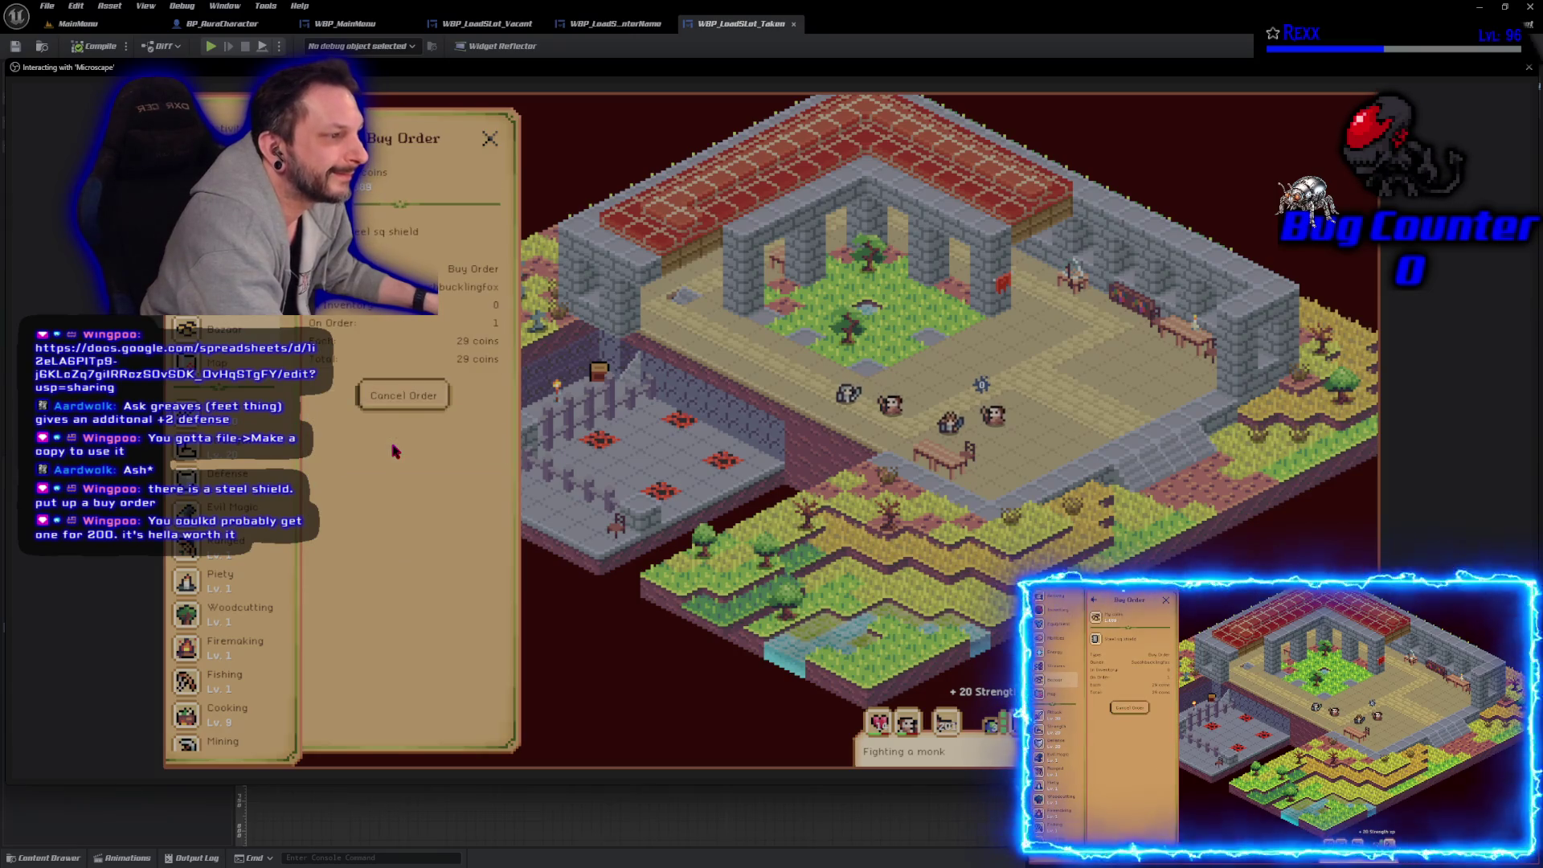
left_click(402, 396)
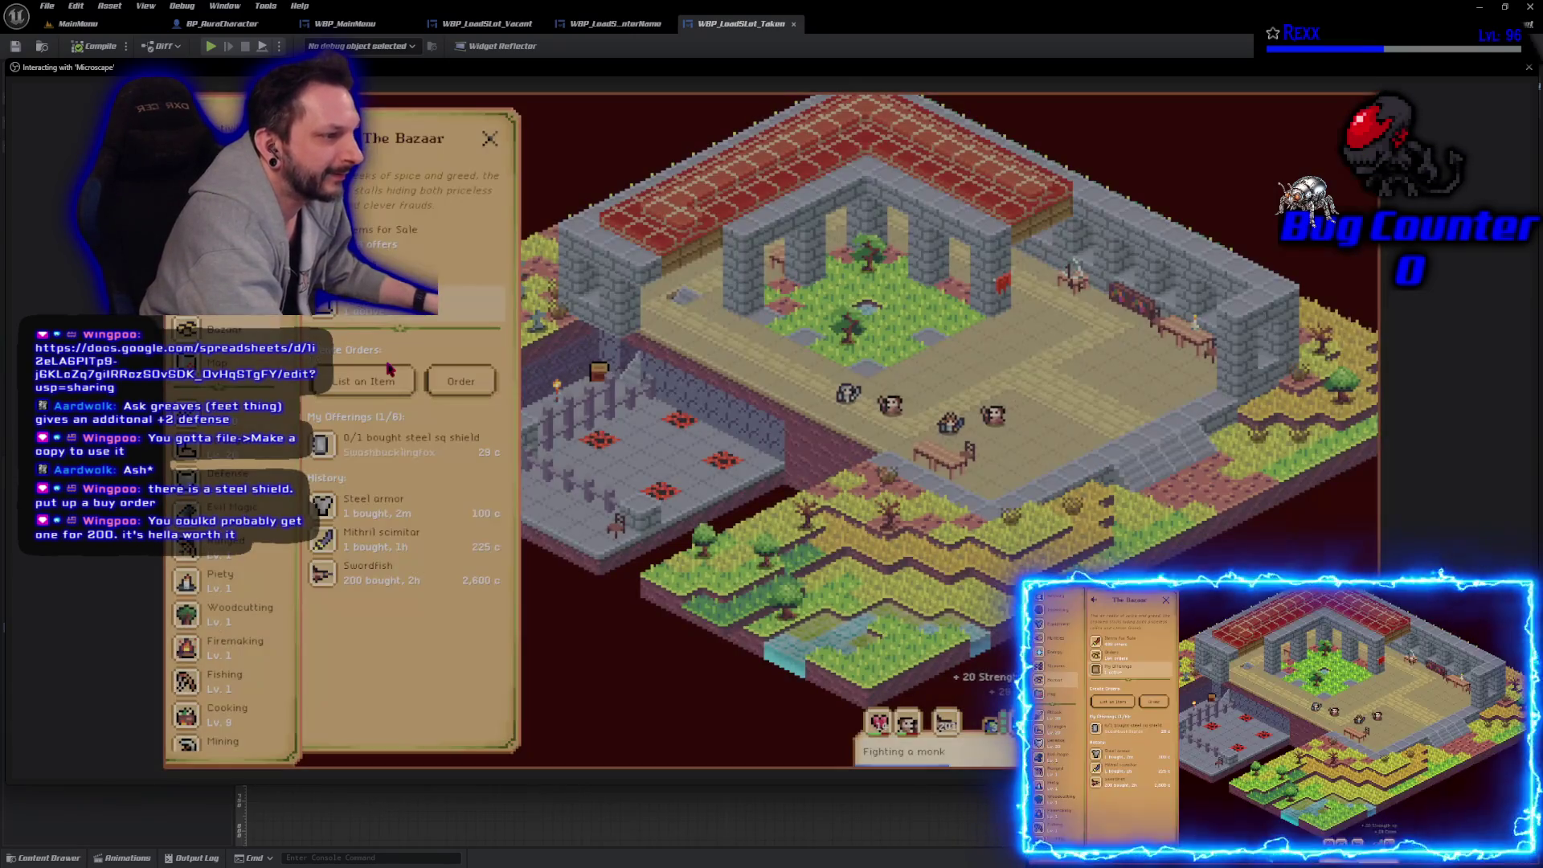
left_click(444, 392)
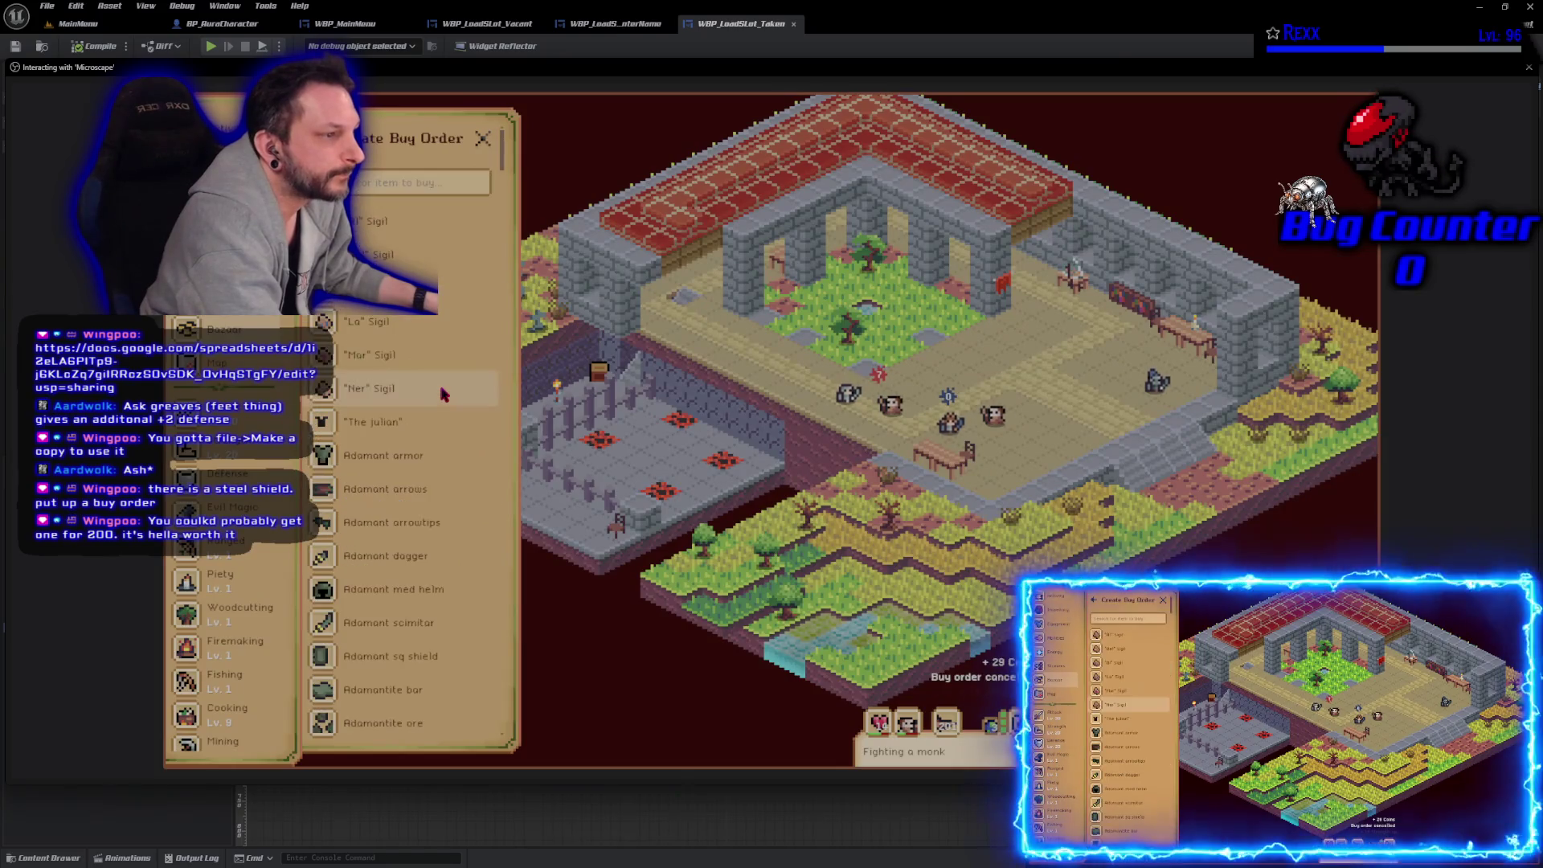
left_click(340, 189)
type("steel")
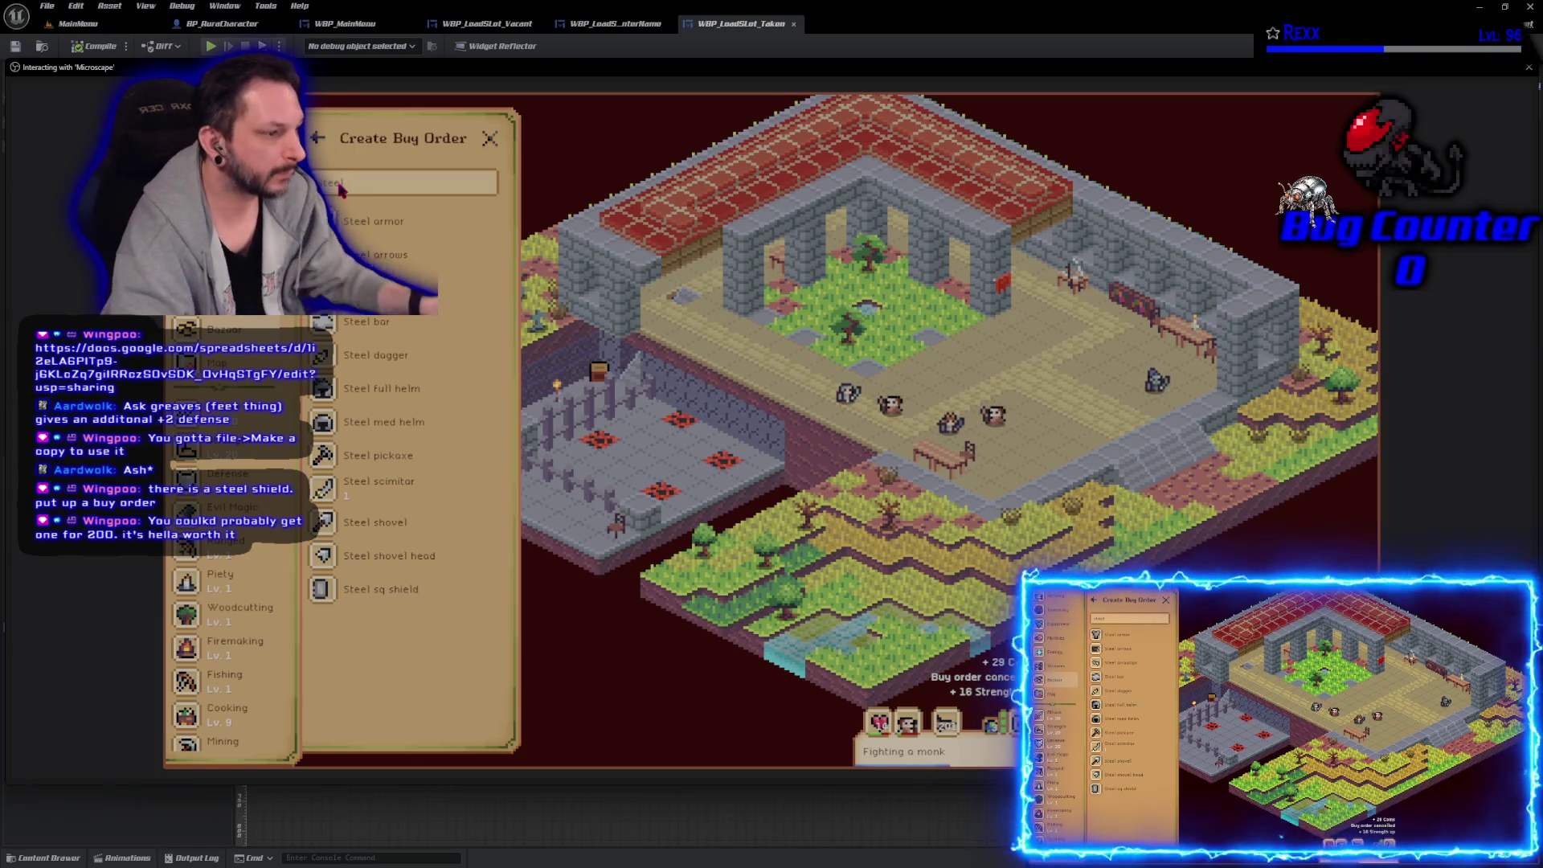
left_click(402, 589)
Step: Set the price per unit to 200, create the order, close the Bazaar and stop the game
left_click(396, 431)
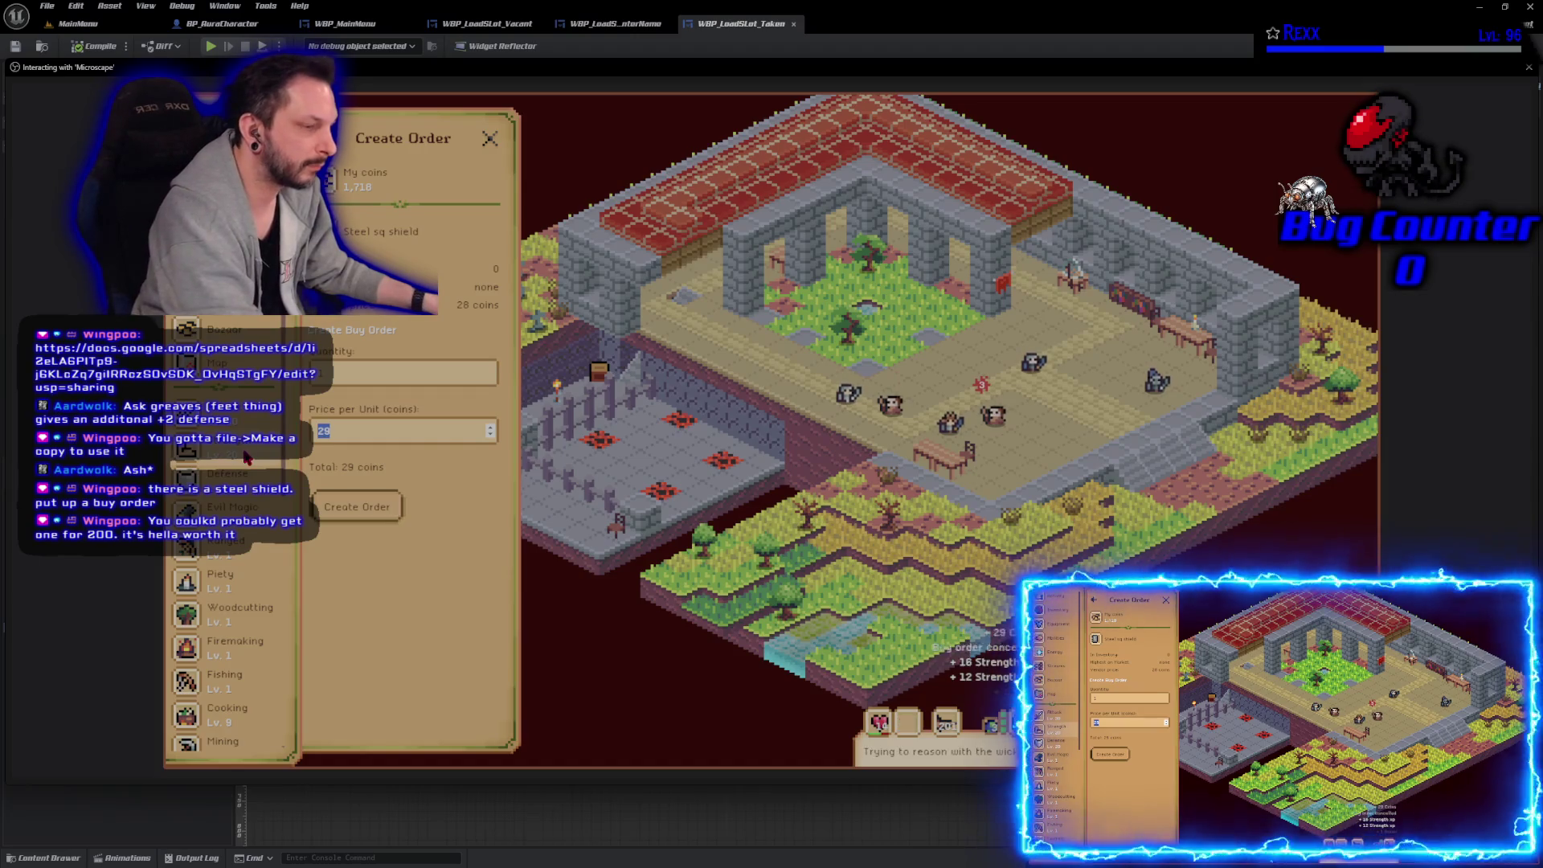
type("200")
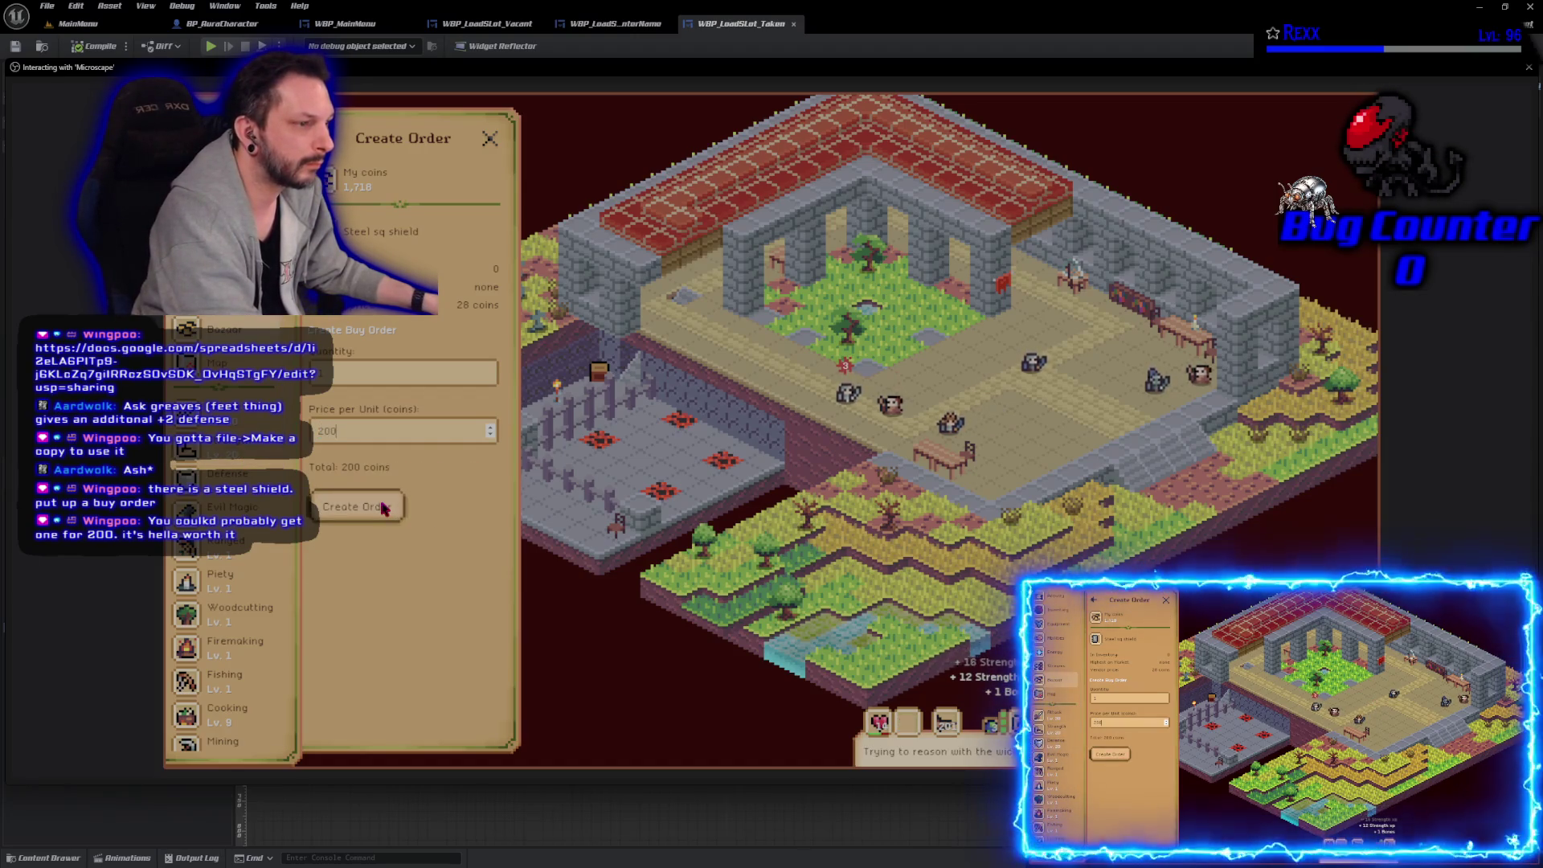
left_click(382, 508)
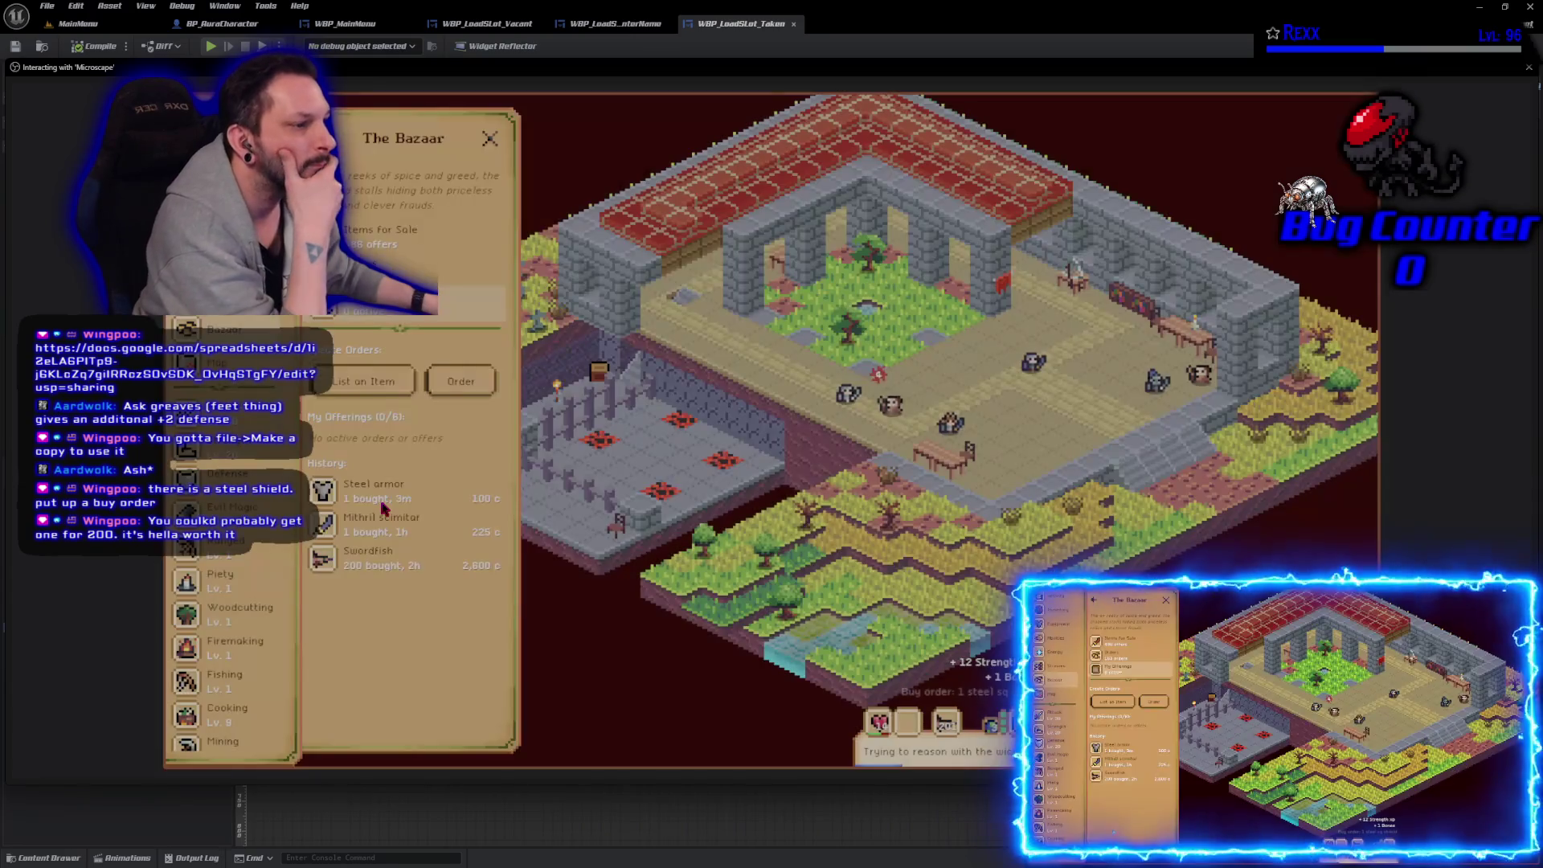
left_click(492, 140)
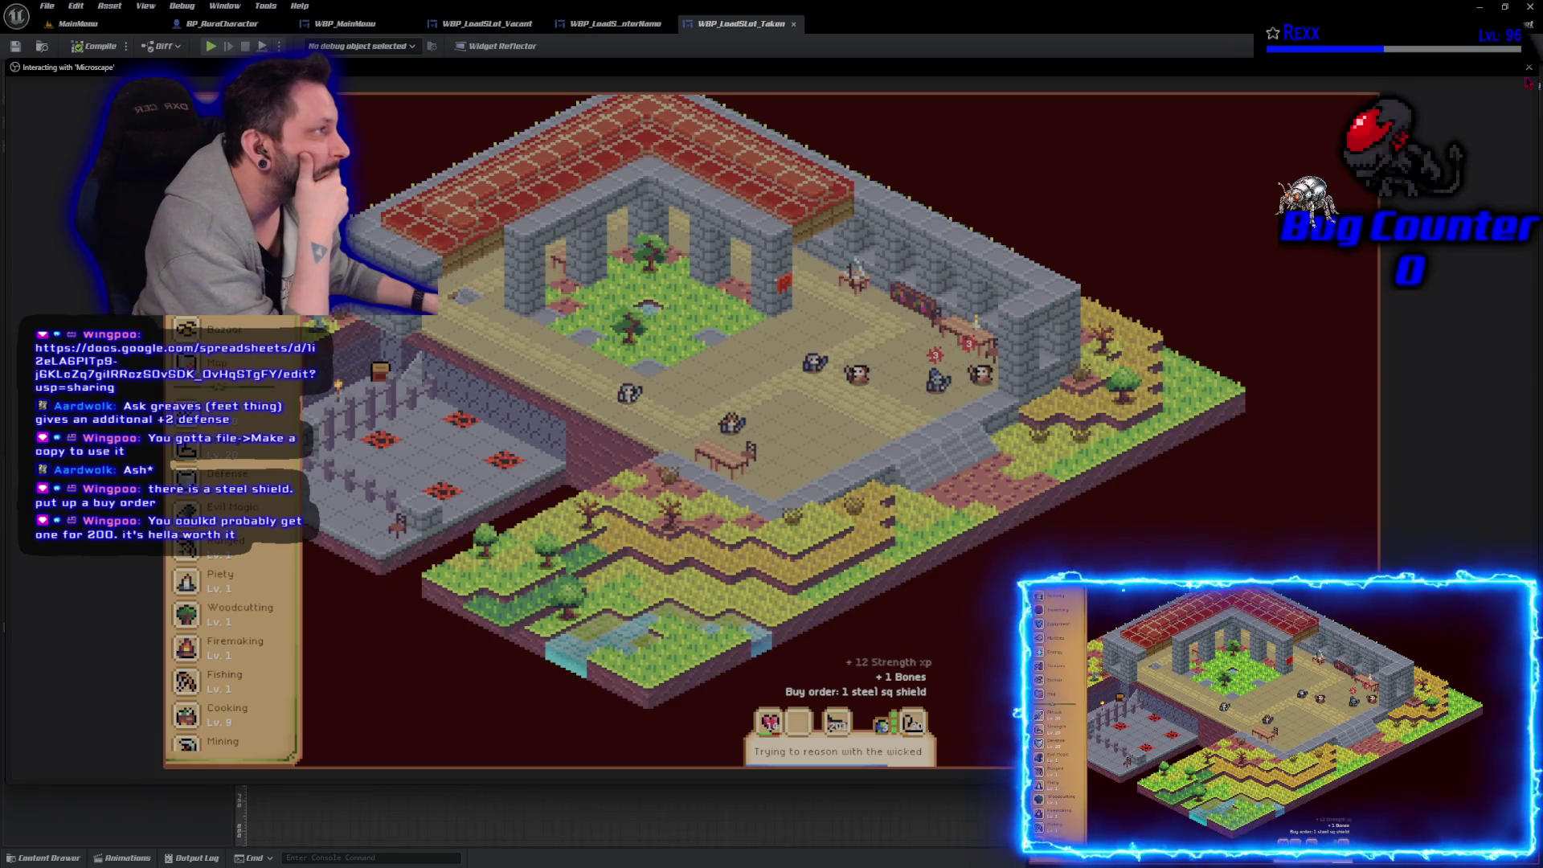
left_click(1529, 68)
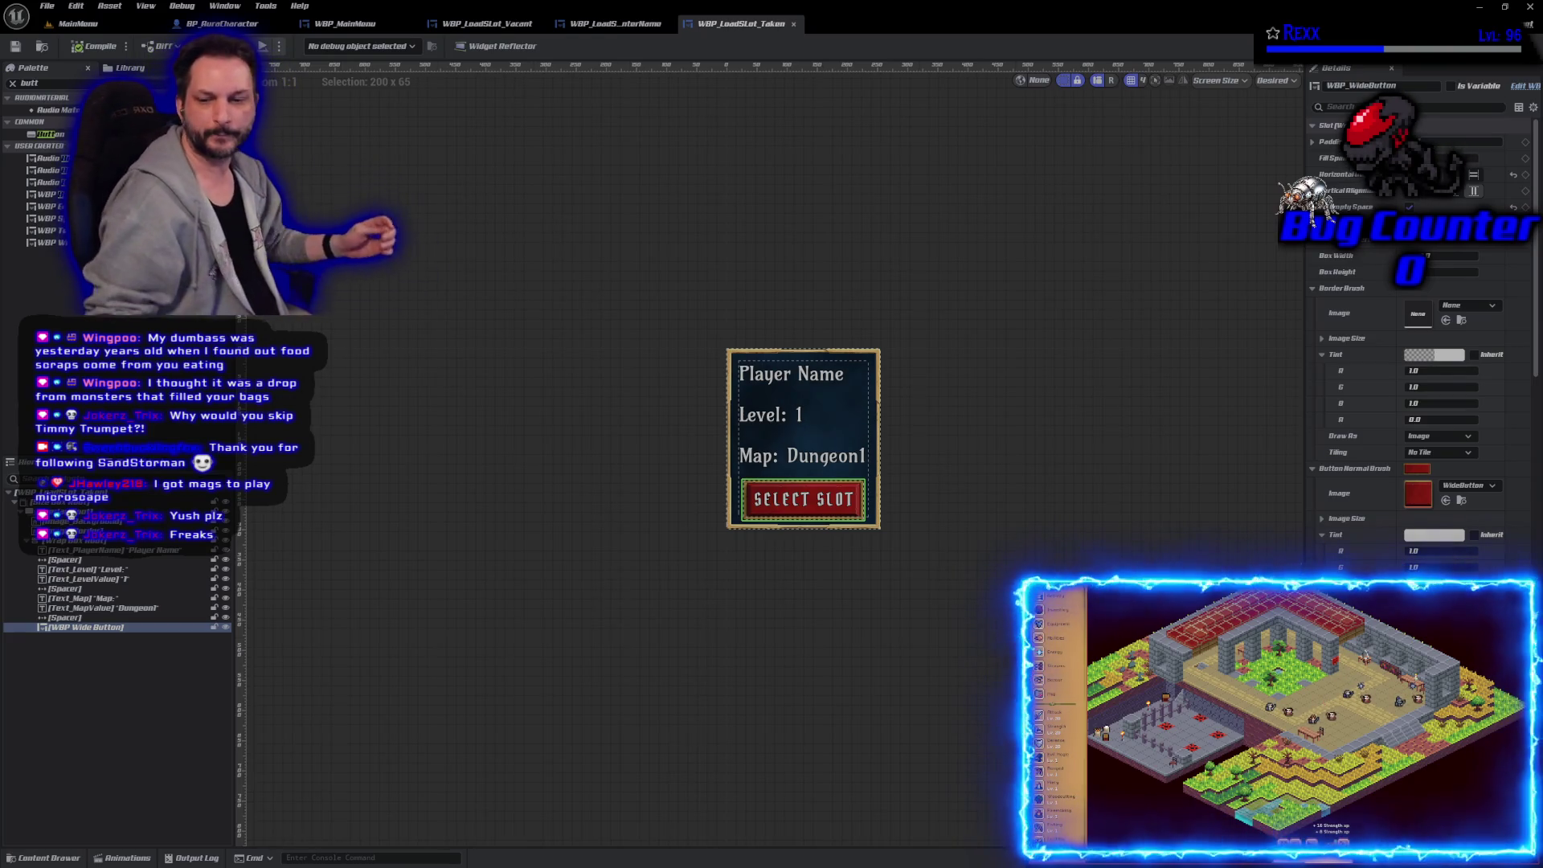
Step: Clear the widget selection in the WBP_LoadSlot_Taken designer
left_click(822, 609)
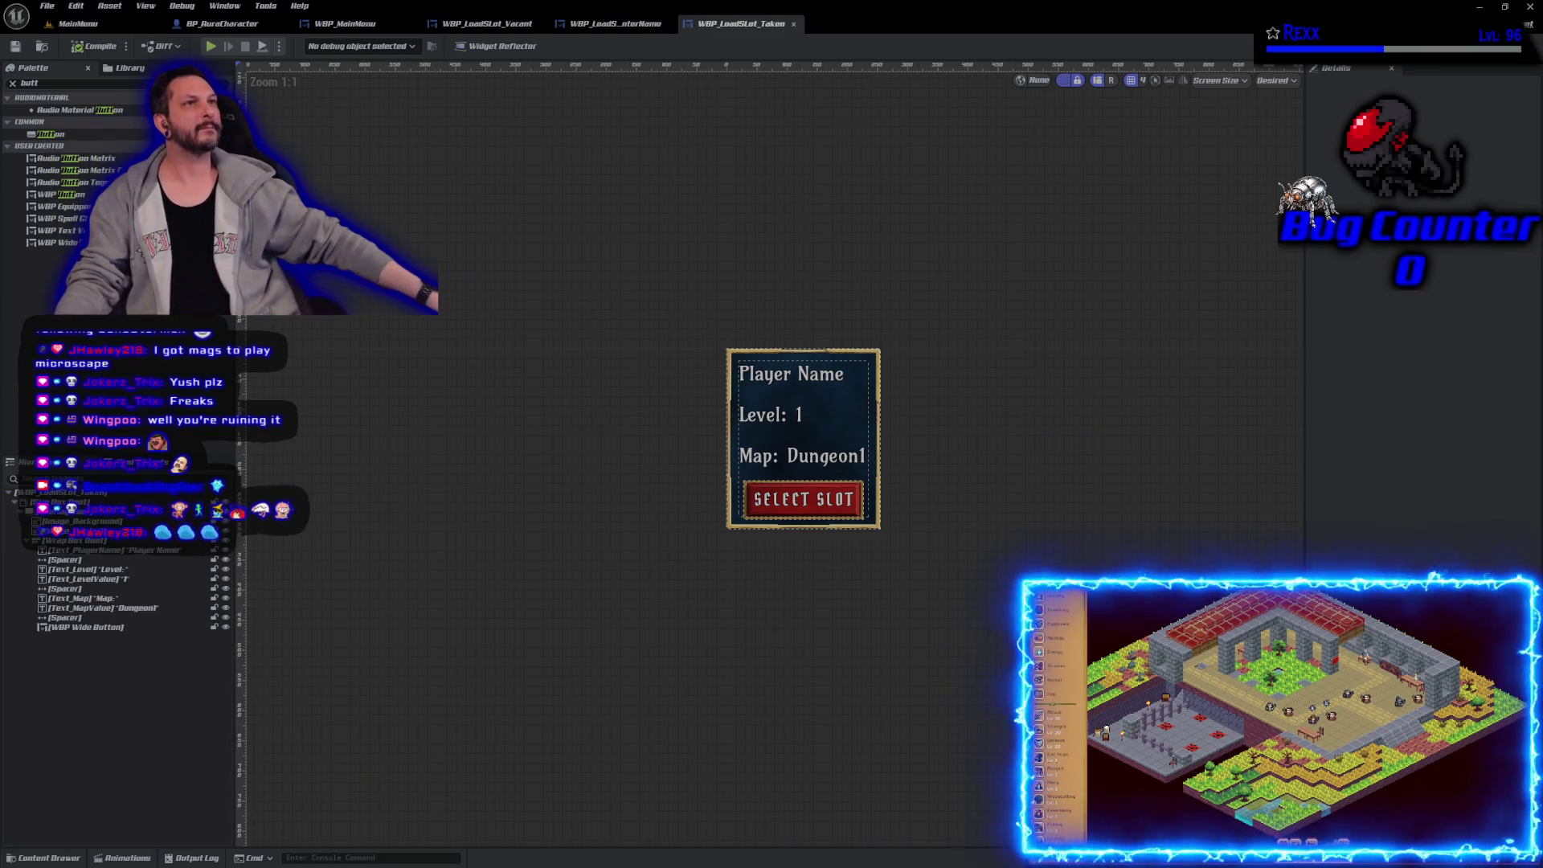
Step: Open the Content Drawer to browse project files, currently on Content/Assets/UI/Globes
left_click(44, 858)
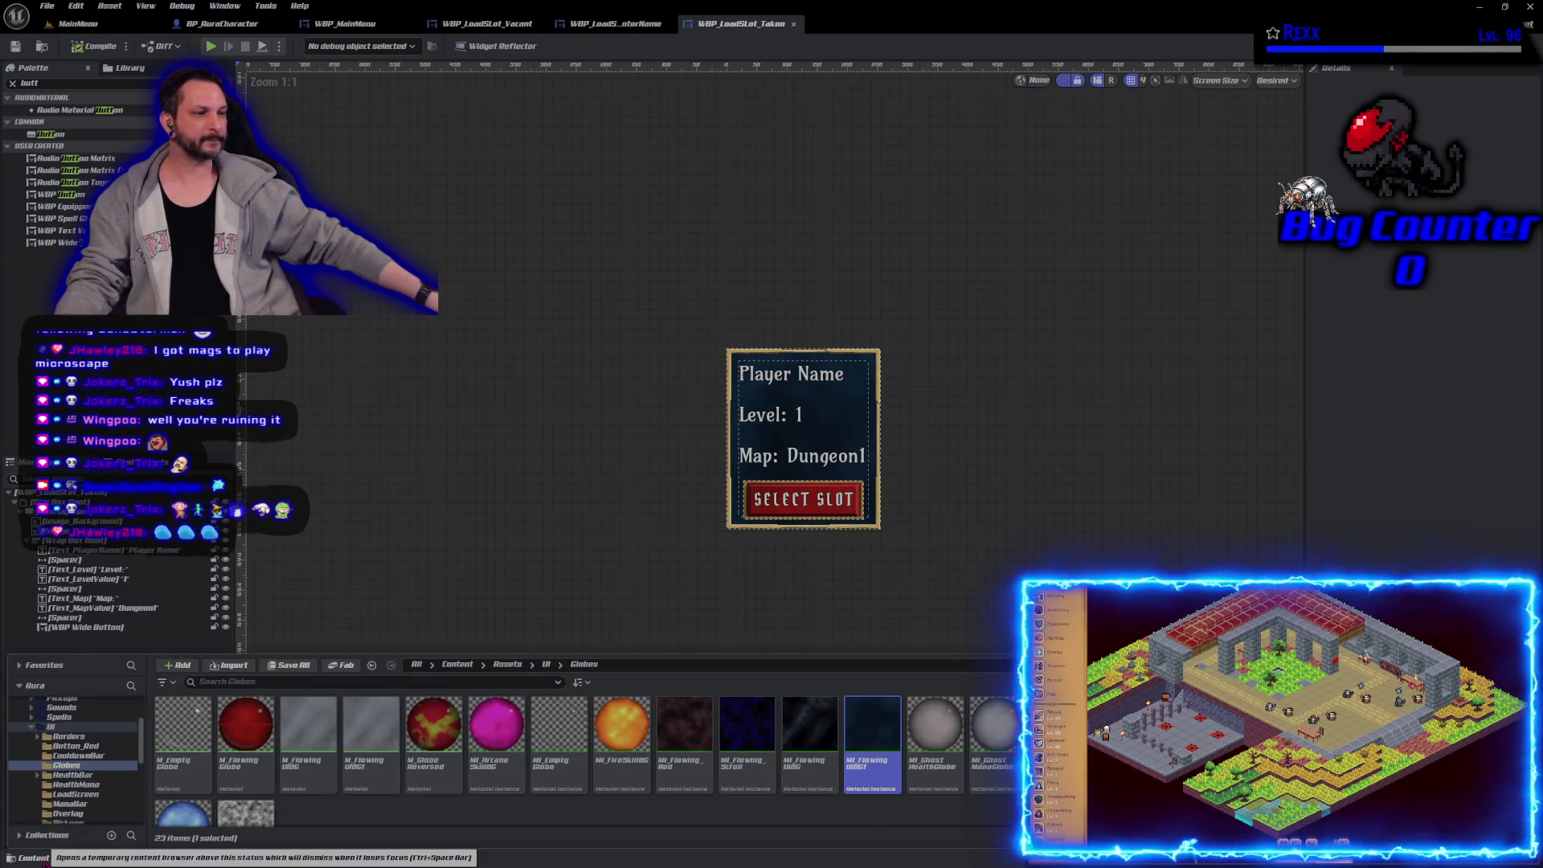
Step: In the LoadMenu folder, create a UserWidget-based widget blueprint named WBP_LoadMenu
key("ctrl+b")
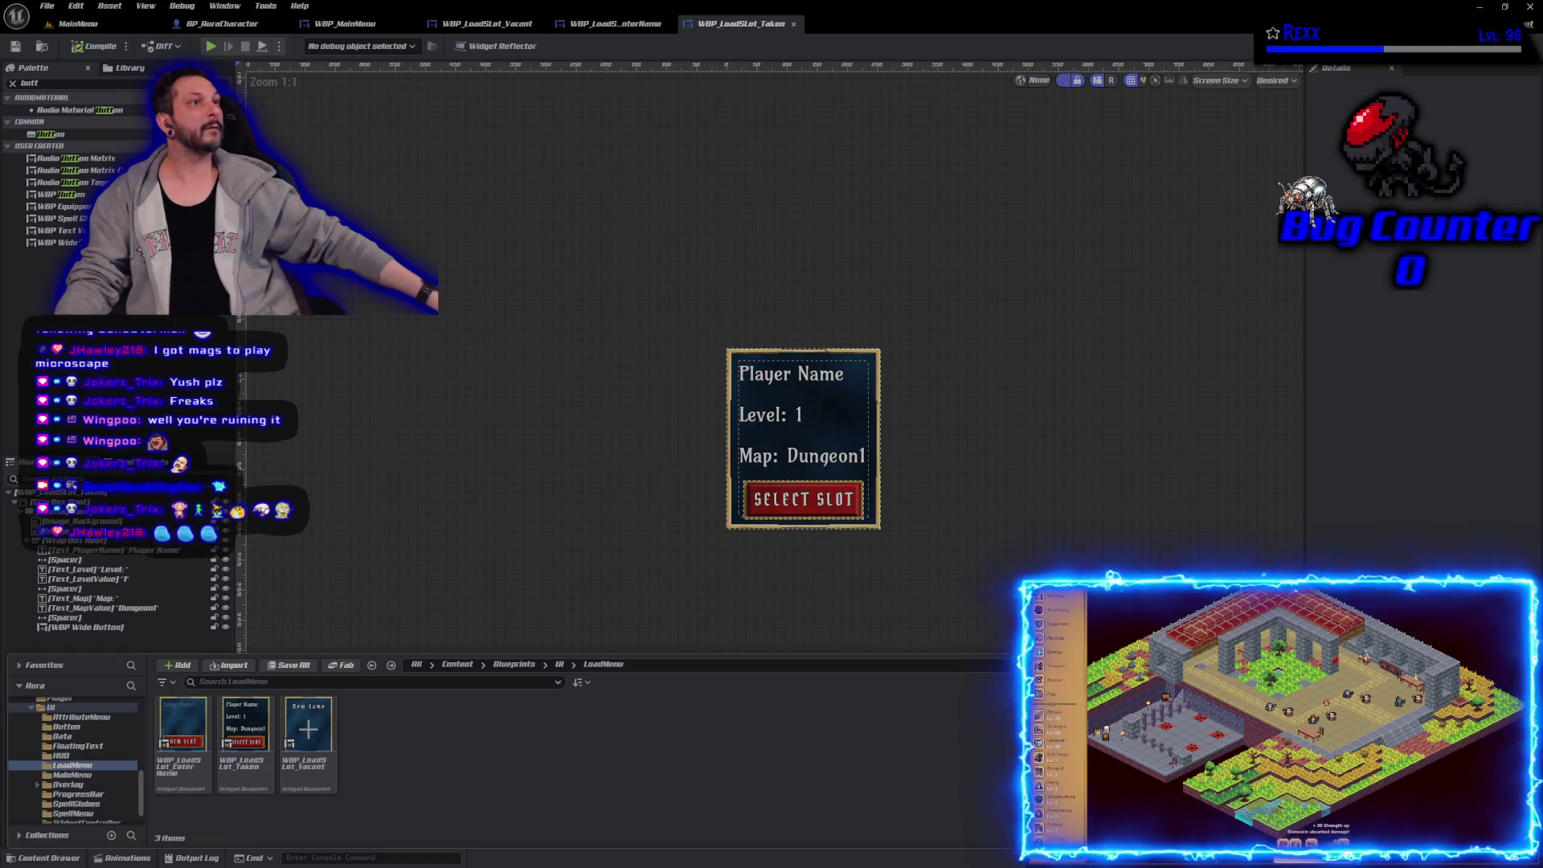
right_click(469, 775)
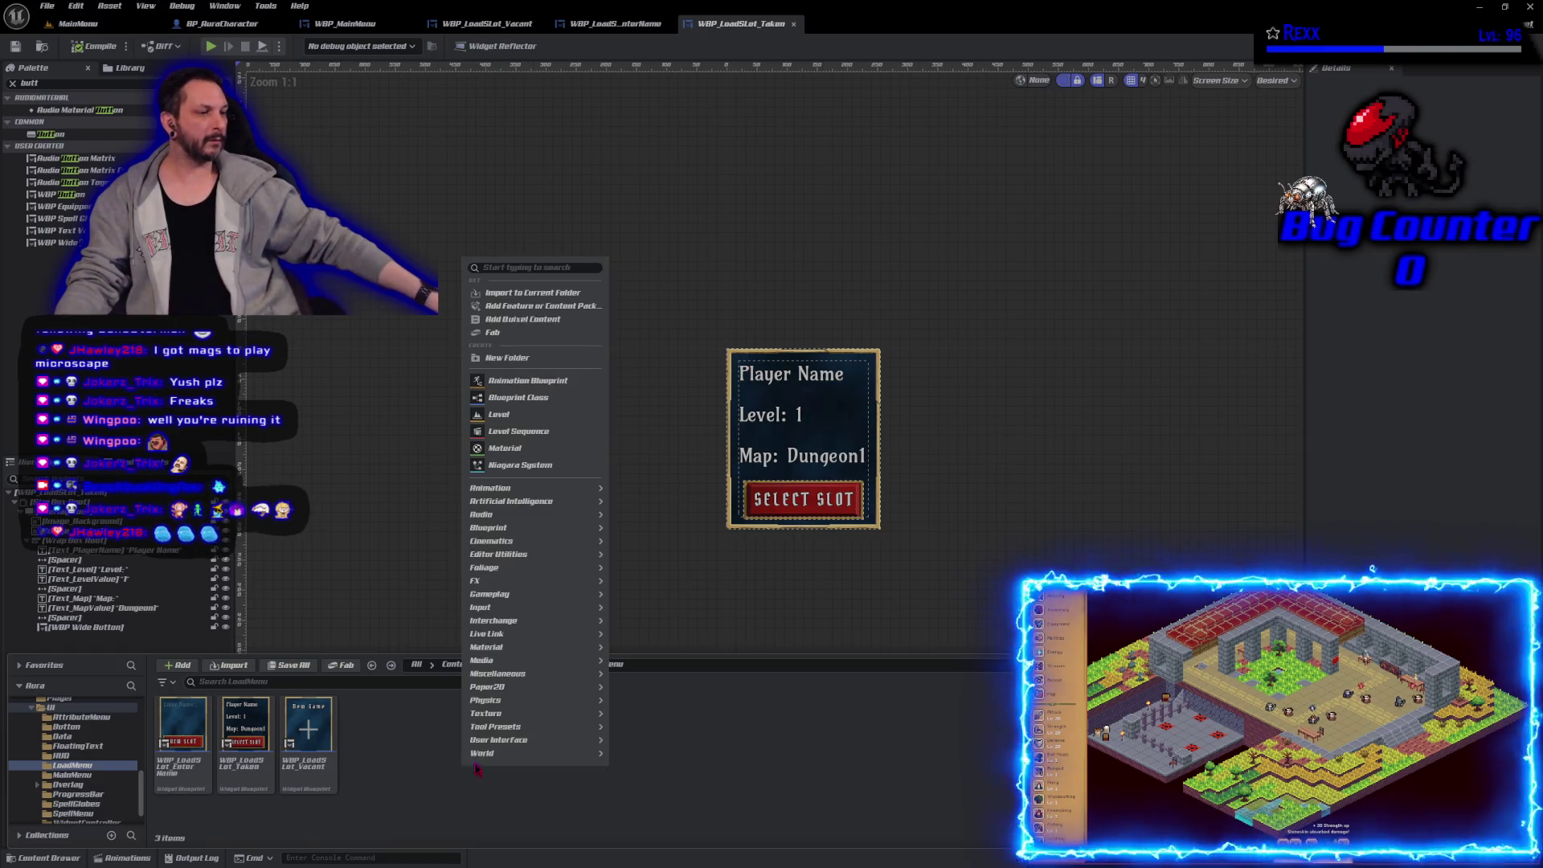
mouse_move(594, 753)
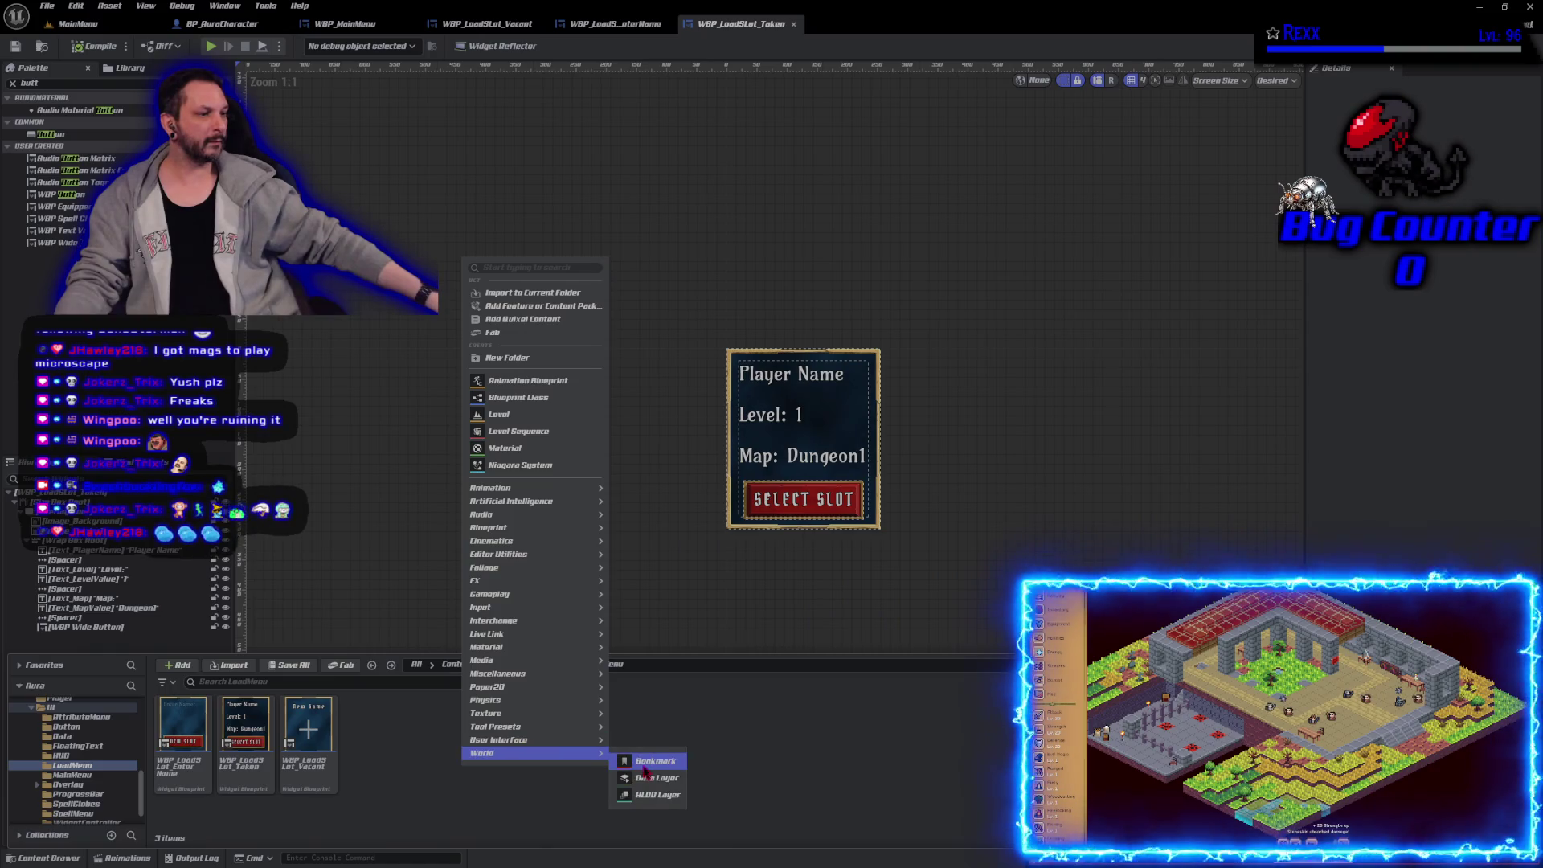
left_click(639, 796)
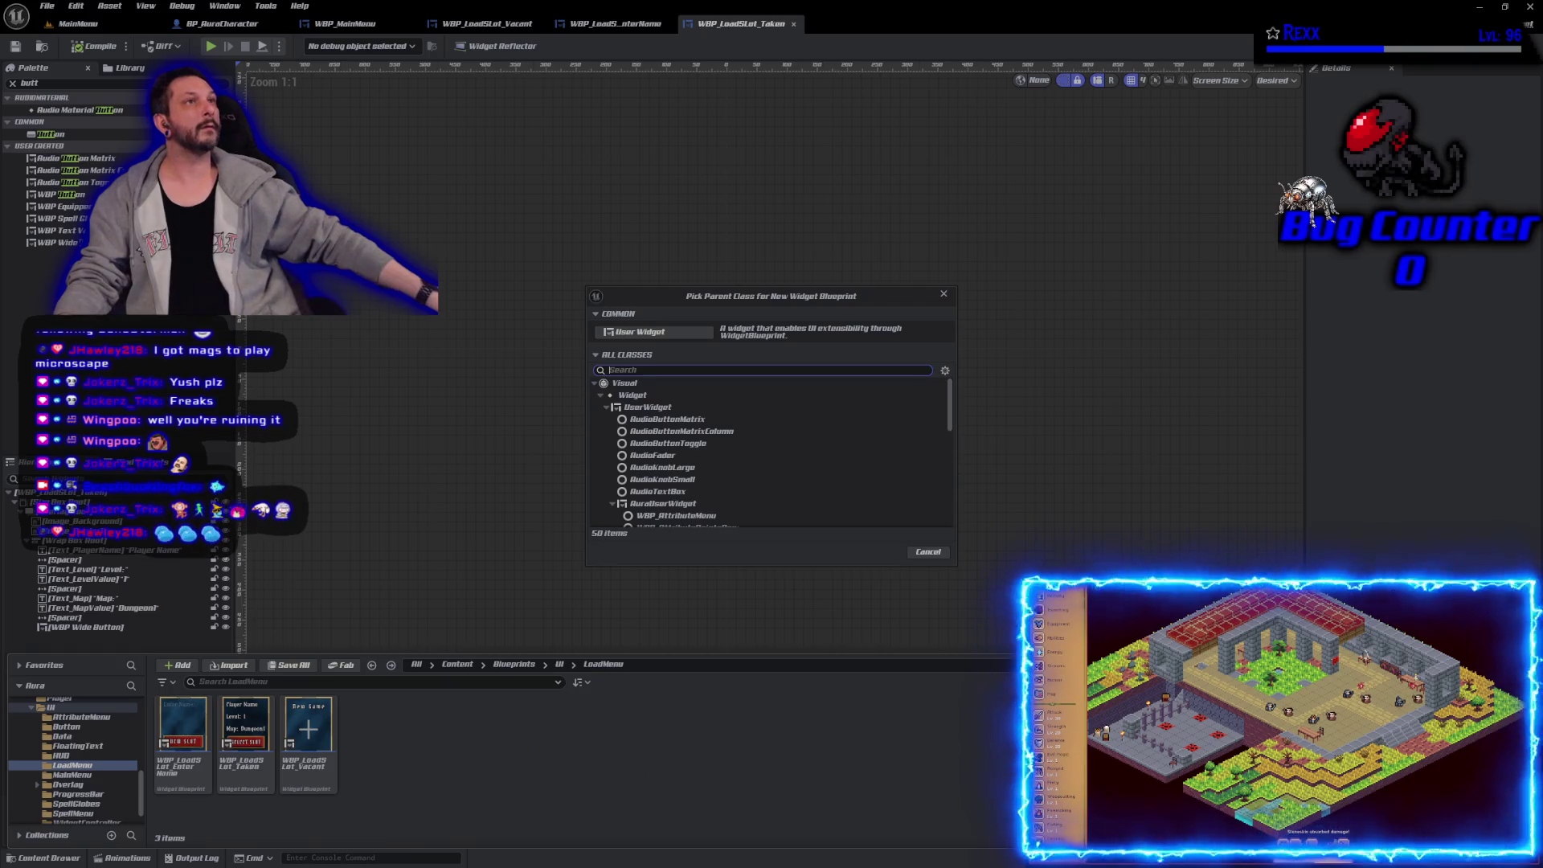
left_click(647, 410)
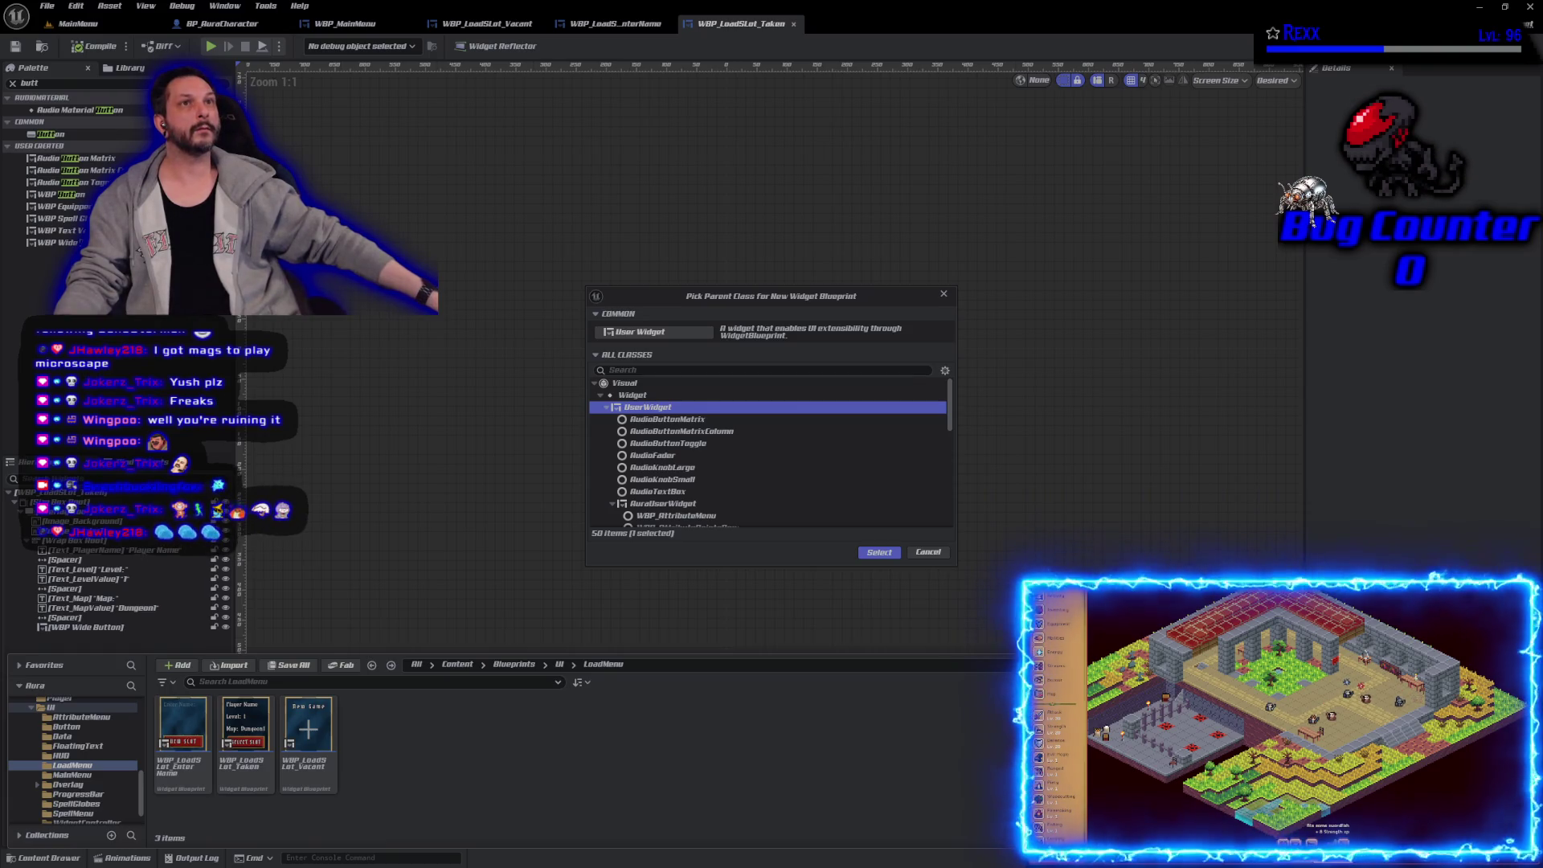
left_click(879, 552)
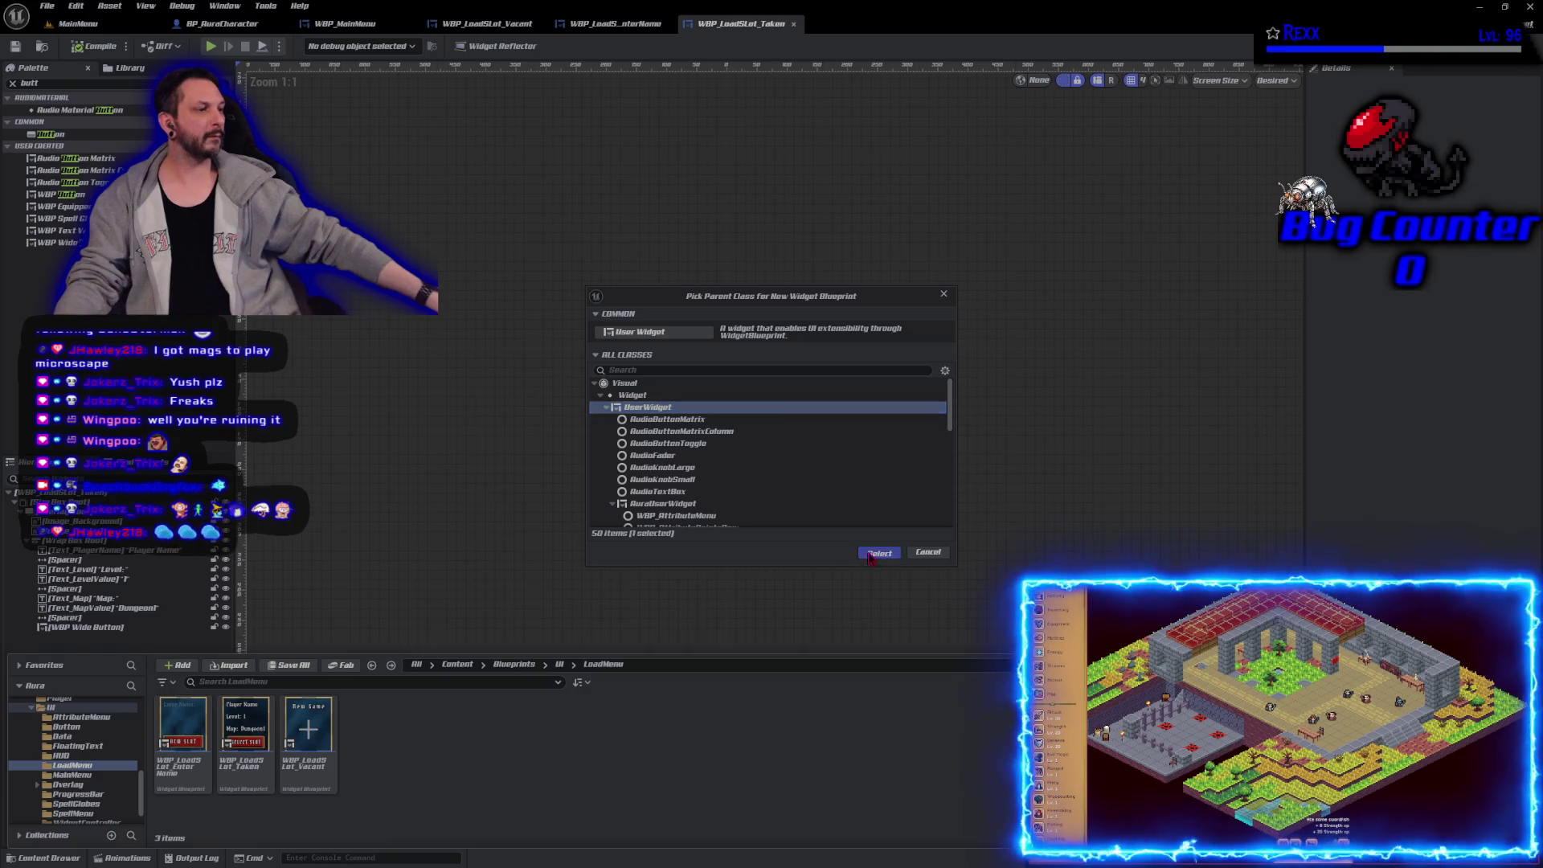
type("W")
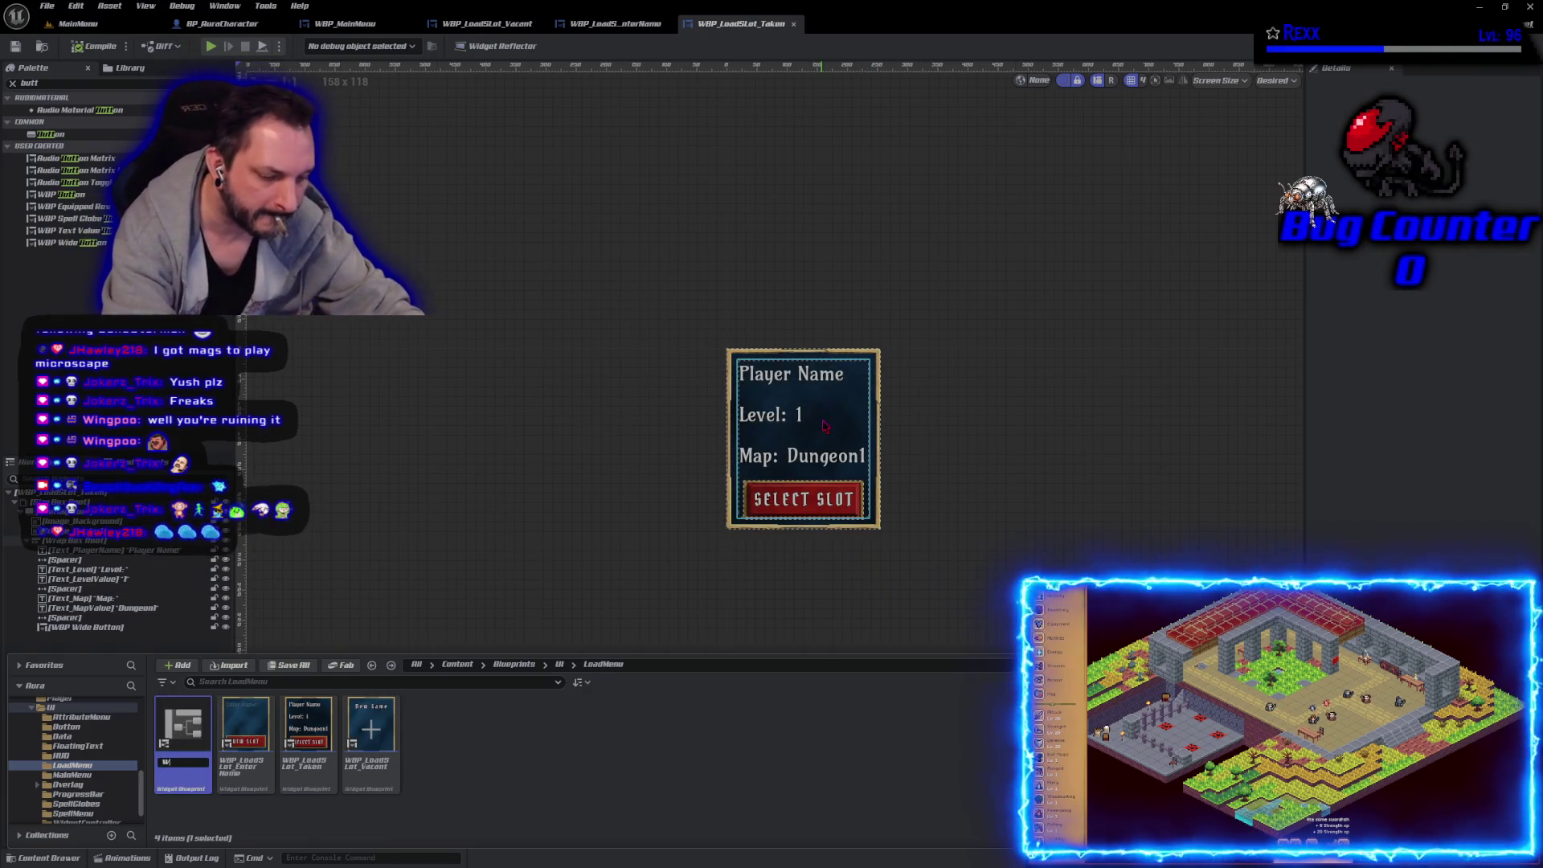
type("BP_LoadMenu")
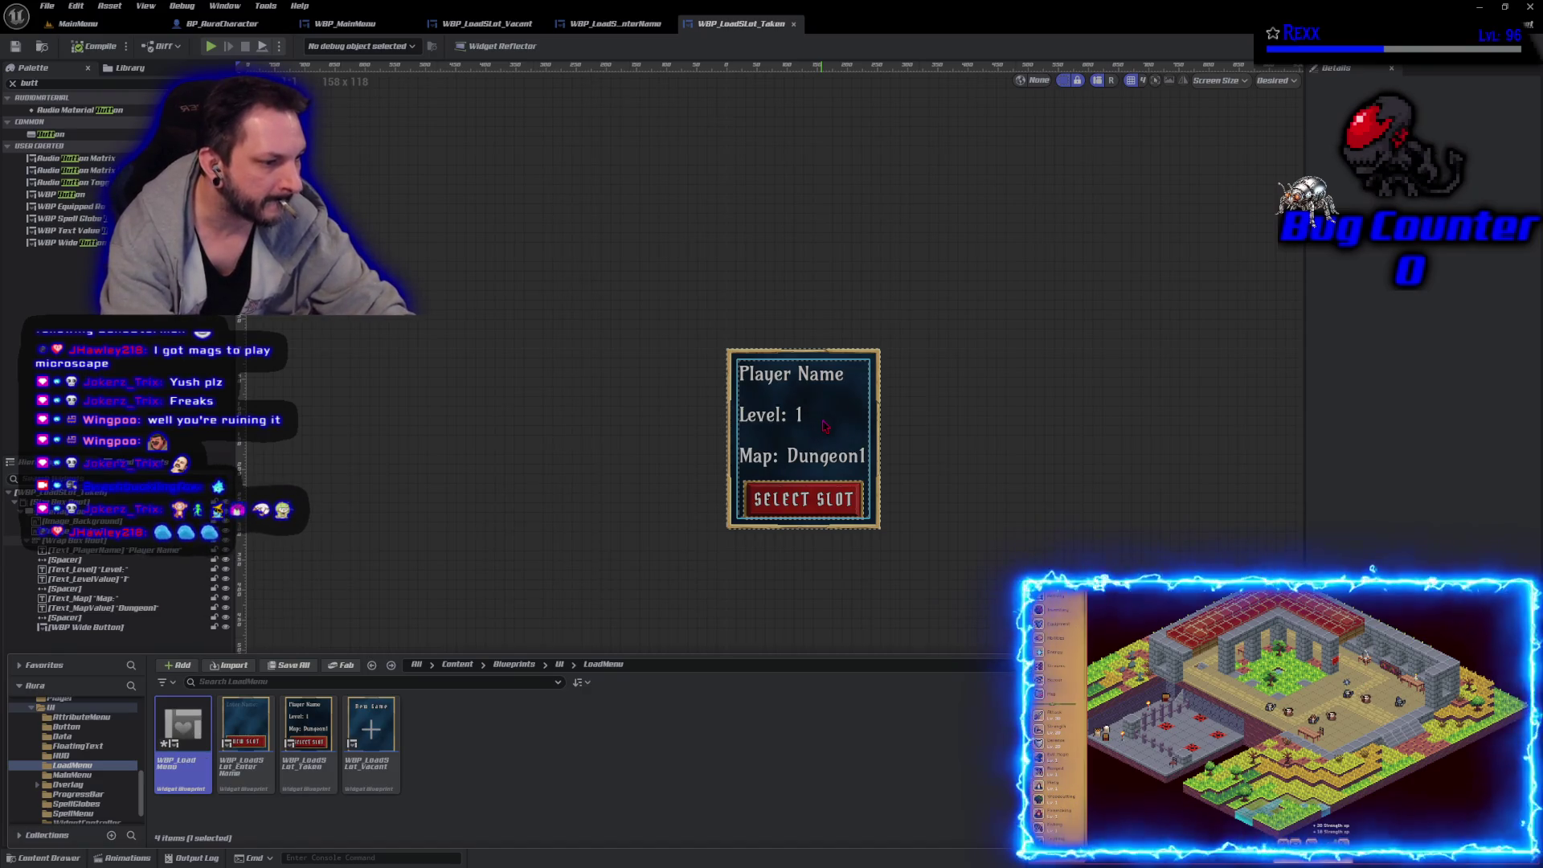
key("Return")
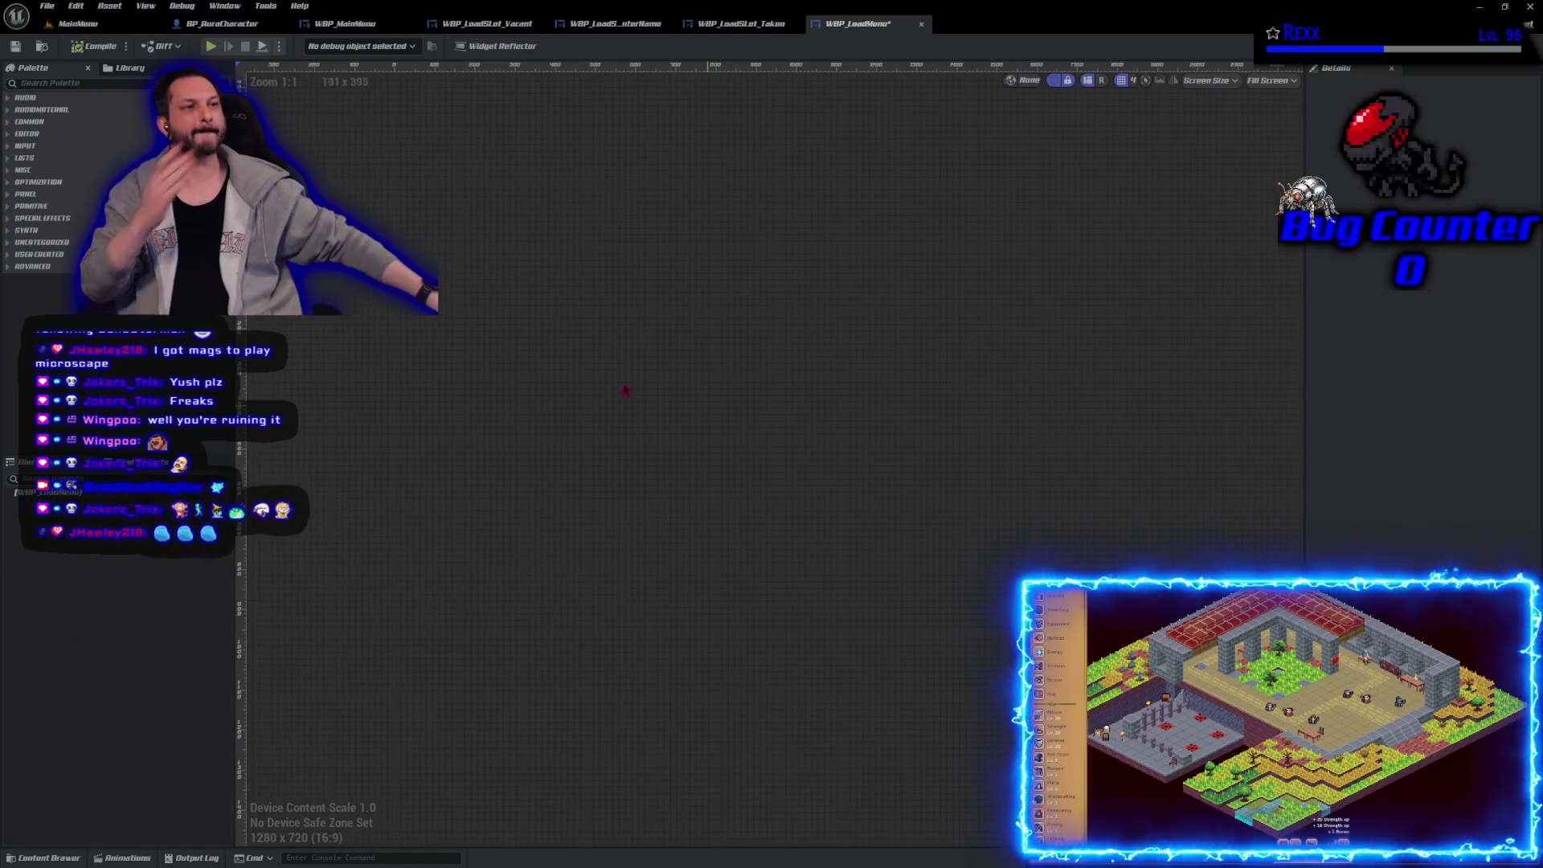
Step: Save WBP_LoadMenu, glance at BP_AuraCharacter's viewport, then close that blueprint
left_click(15, 46)
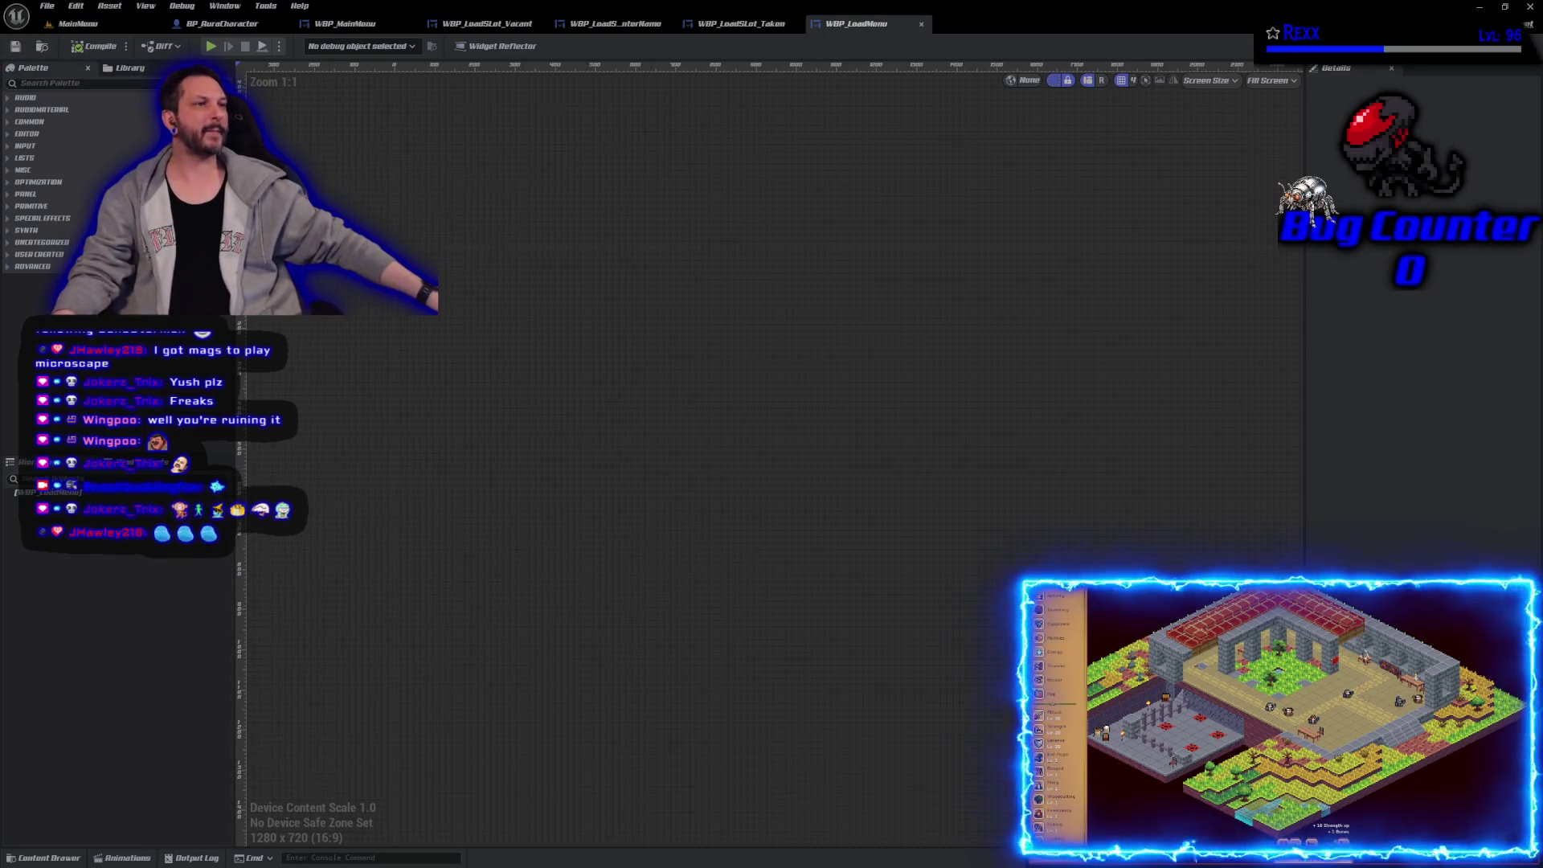
left_click(217, 23)
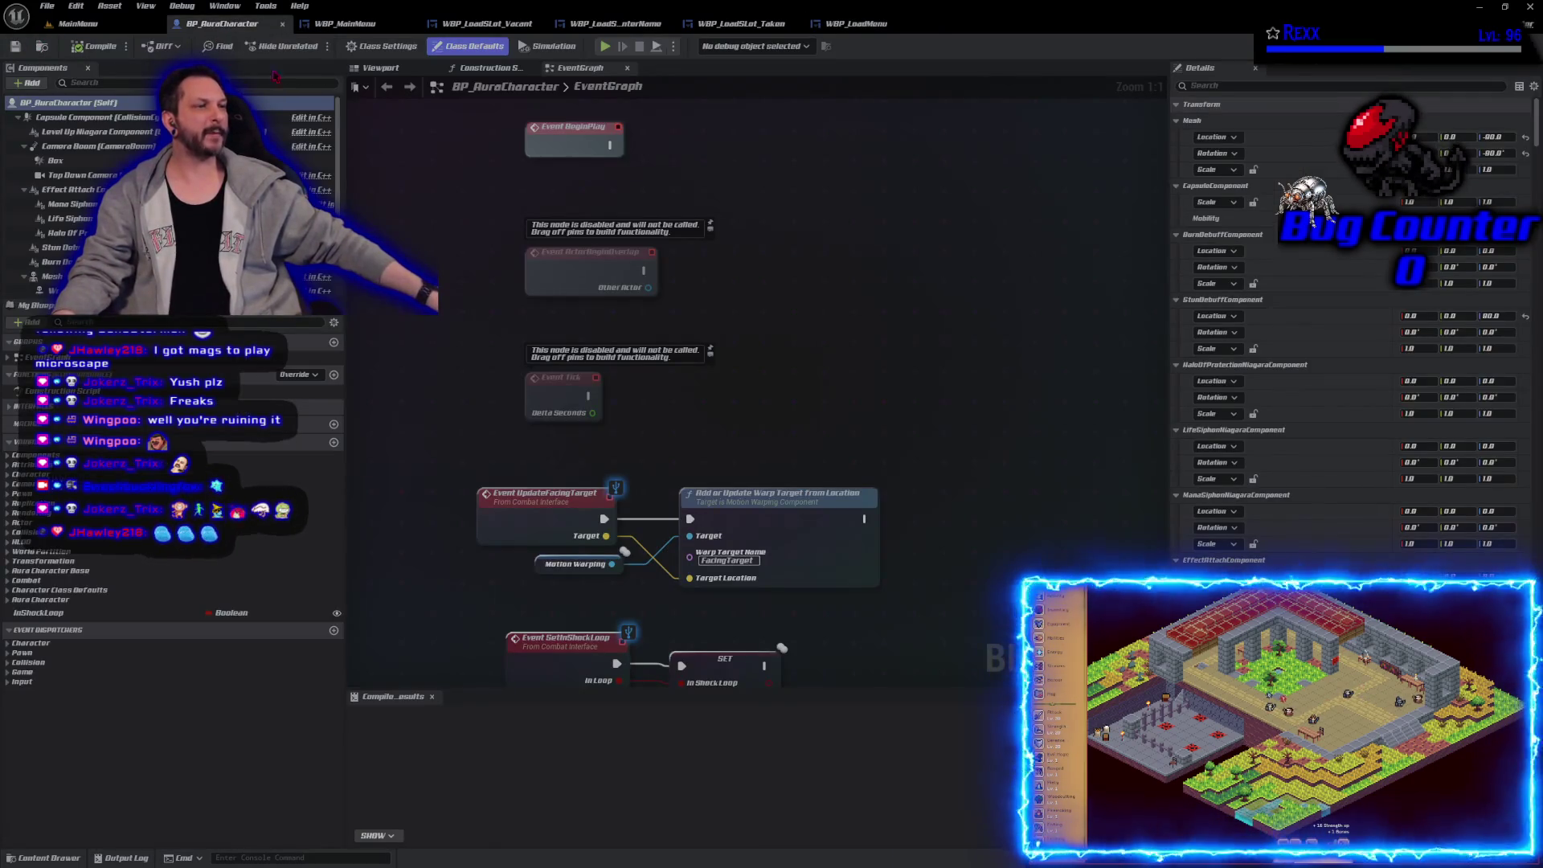
left_click(380, 67)
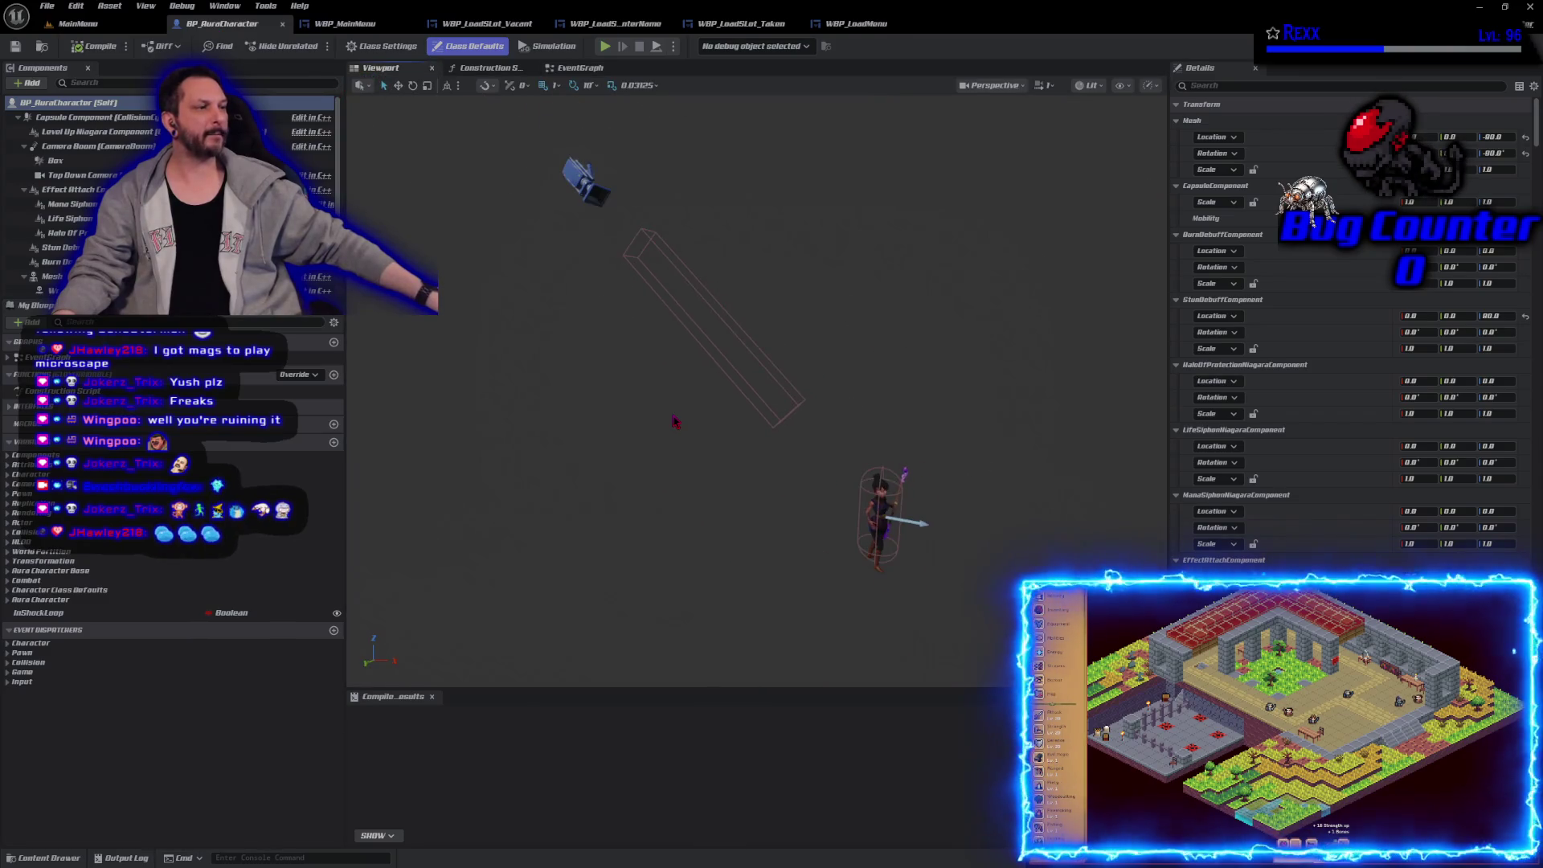
left_click(282, 23)
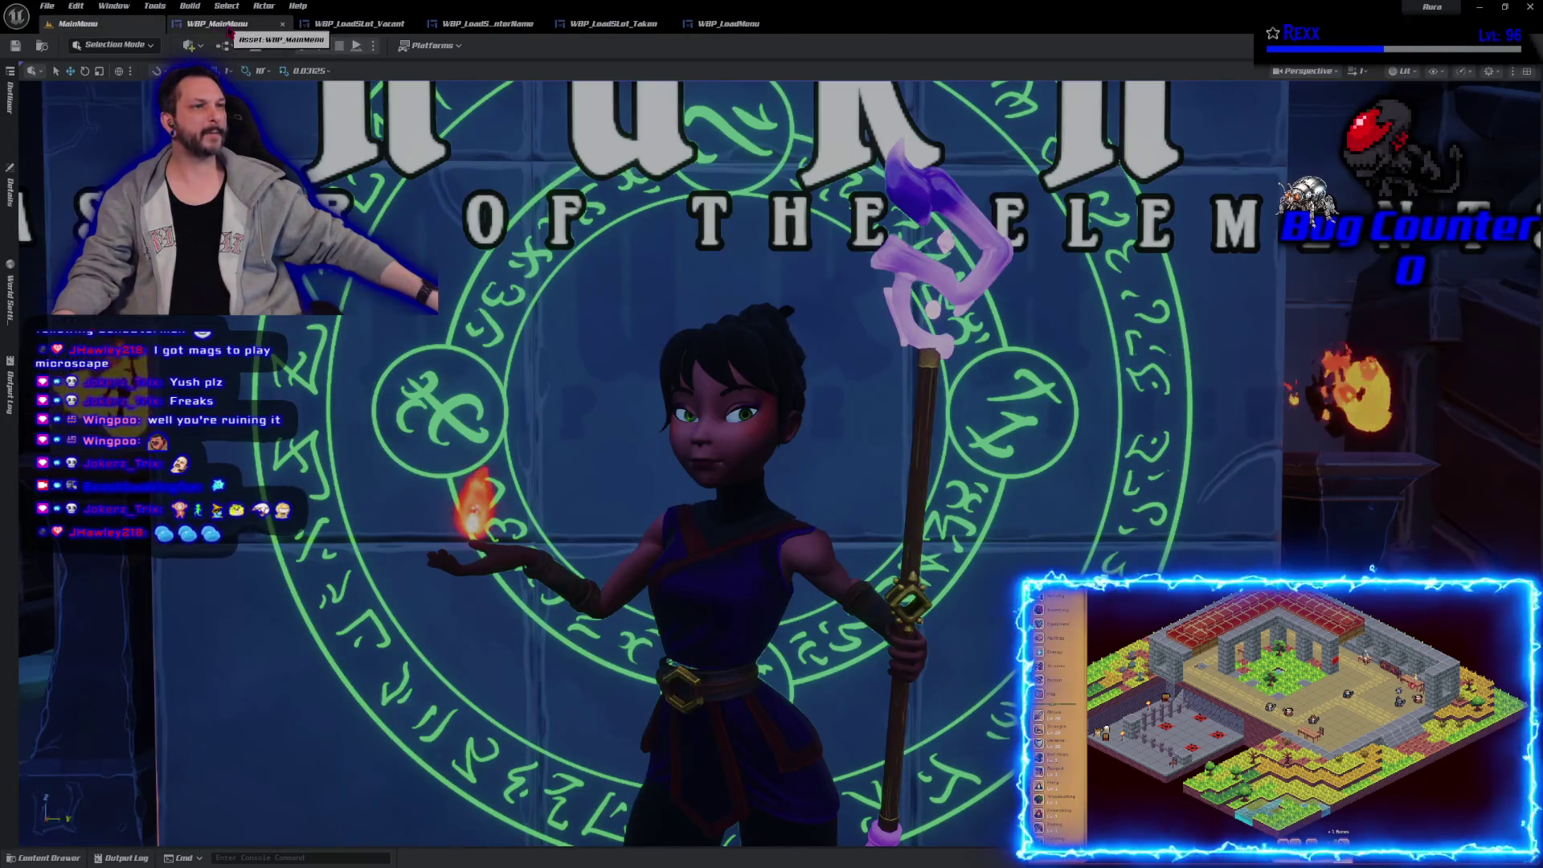
Step: Browse the WBP_LoadSlot_Vacant and enter-name slot widgets, ending on WBP_LoadSlot_Taken
left_click(378, 25)
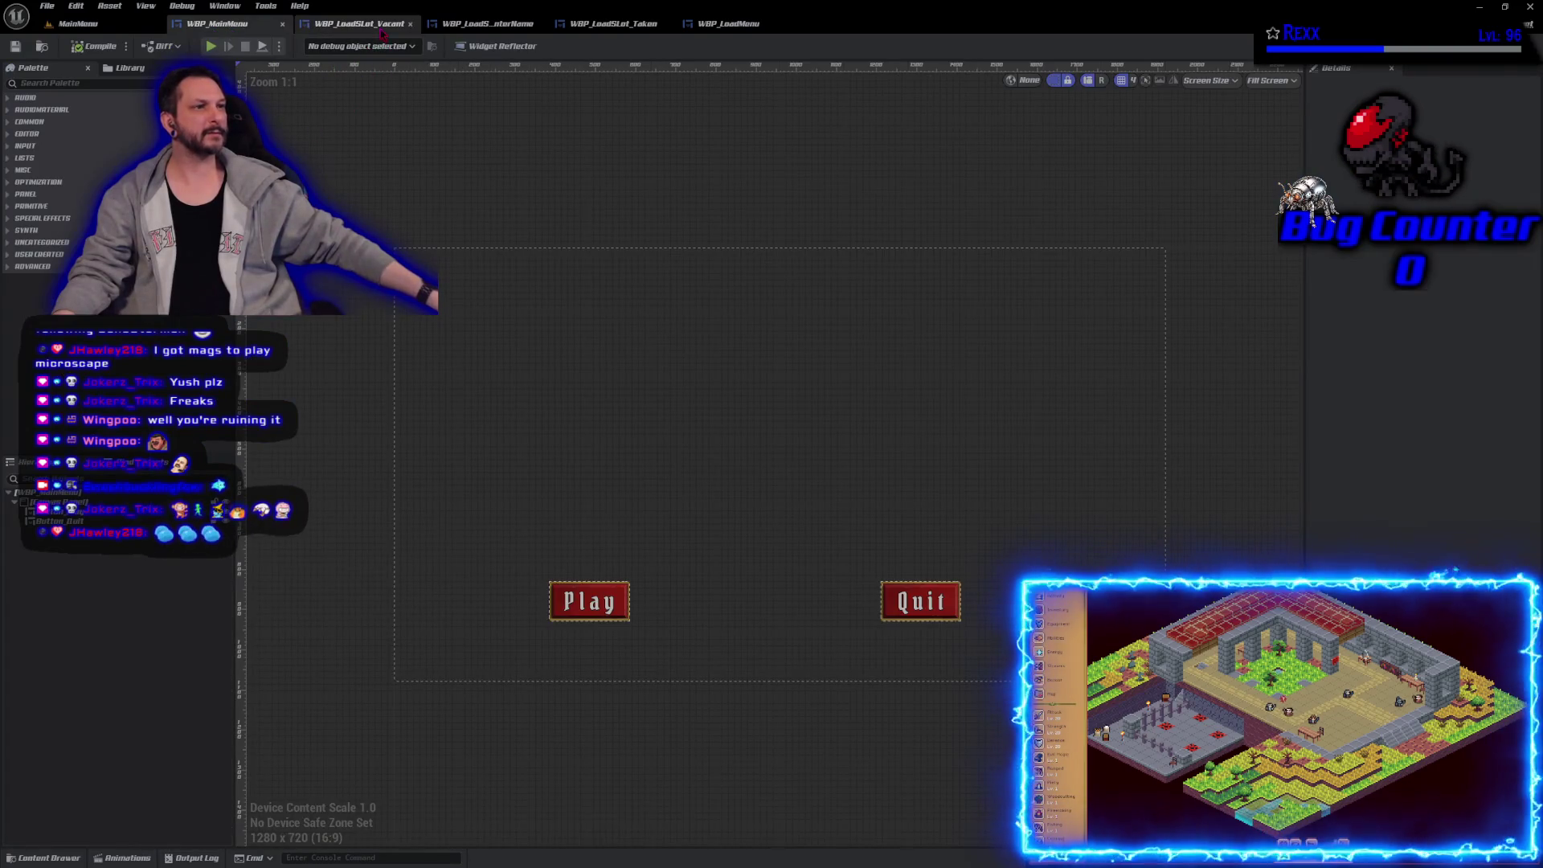
scroll(558, 276, "down", 5)
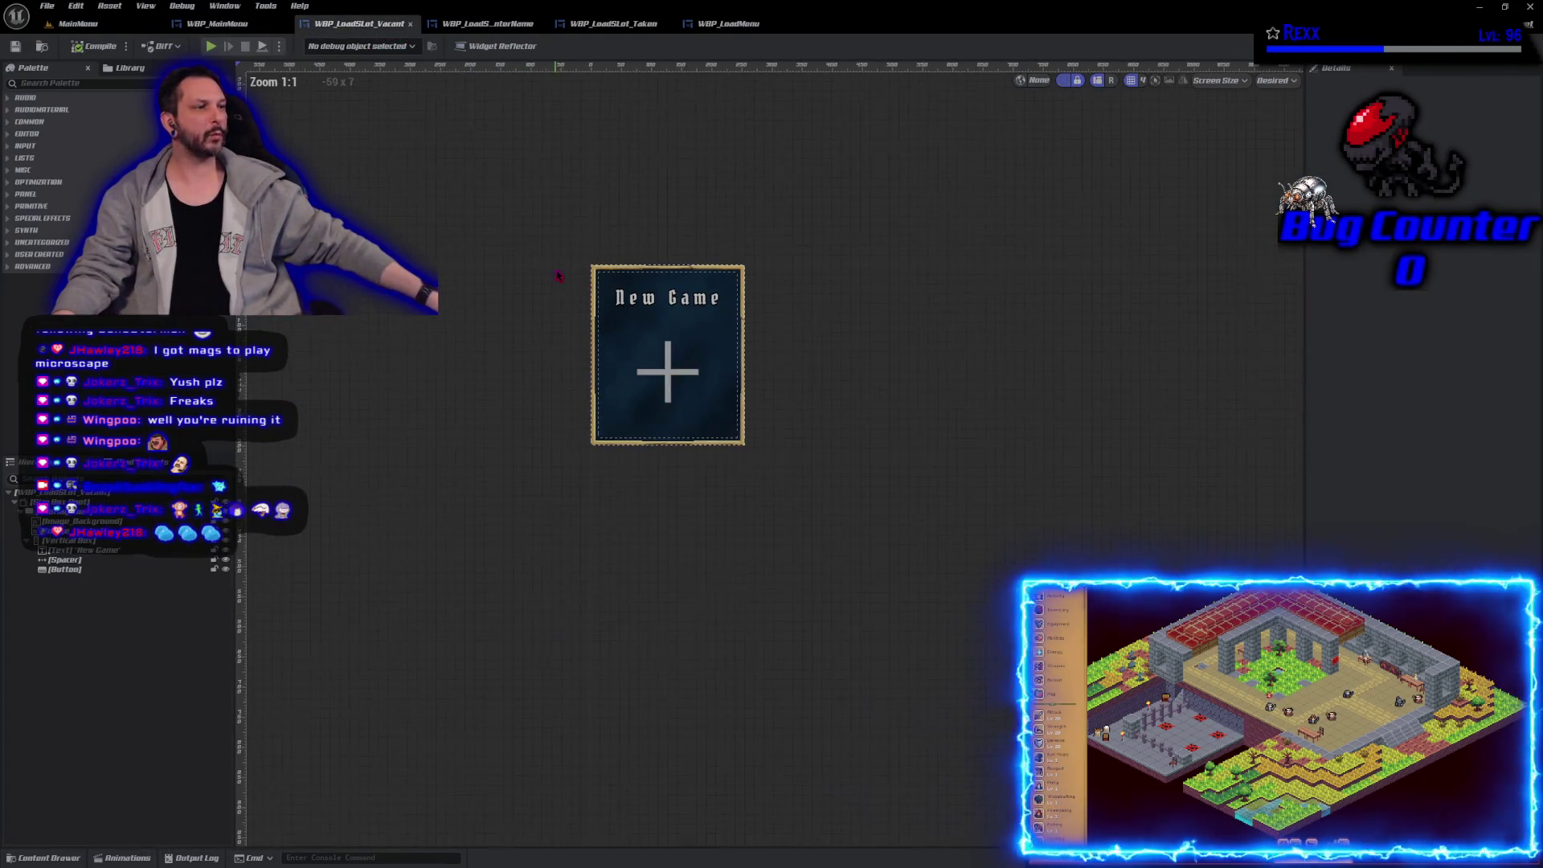
left_click_drag(558, 276, 637, 403)
scroll(640, 410, "up", 3)
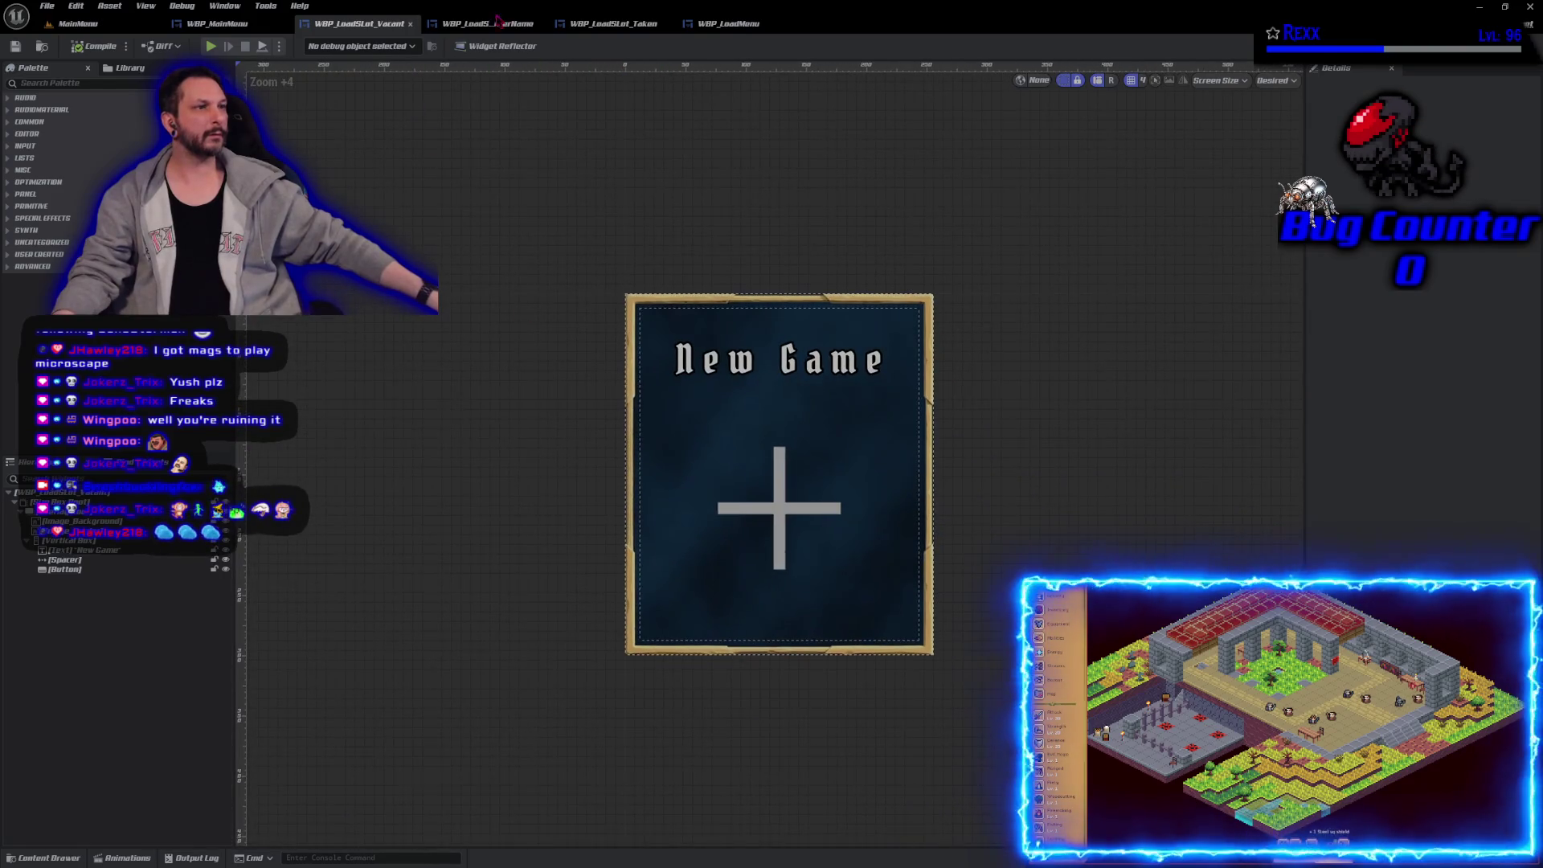
left_click(487, 23)
left_click(613, 24)
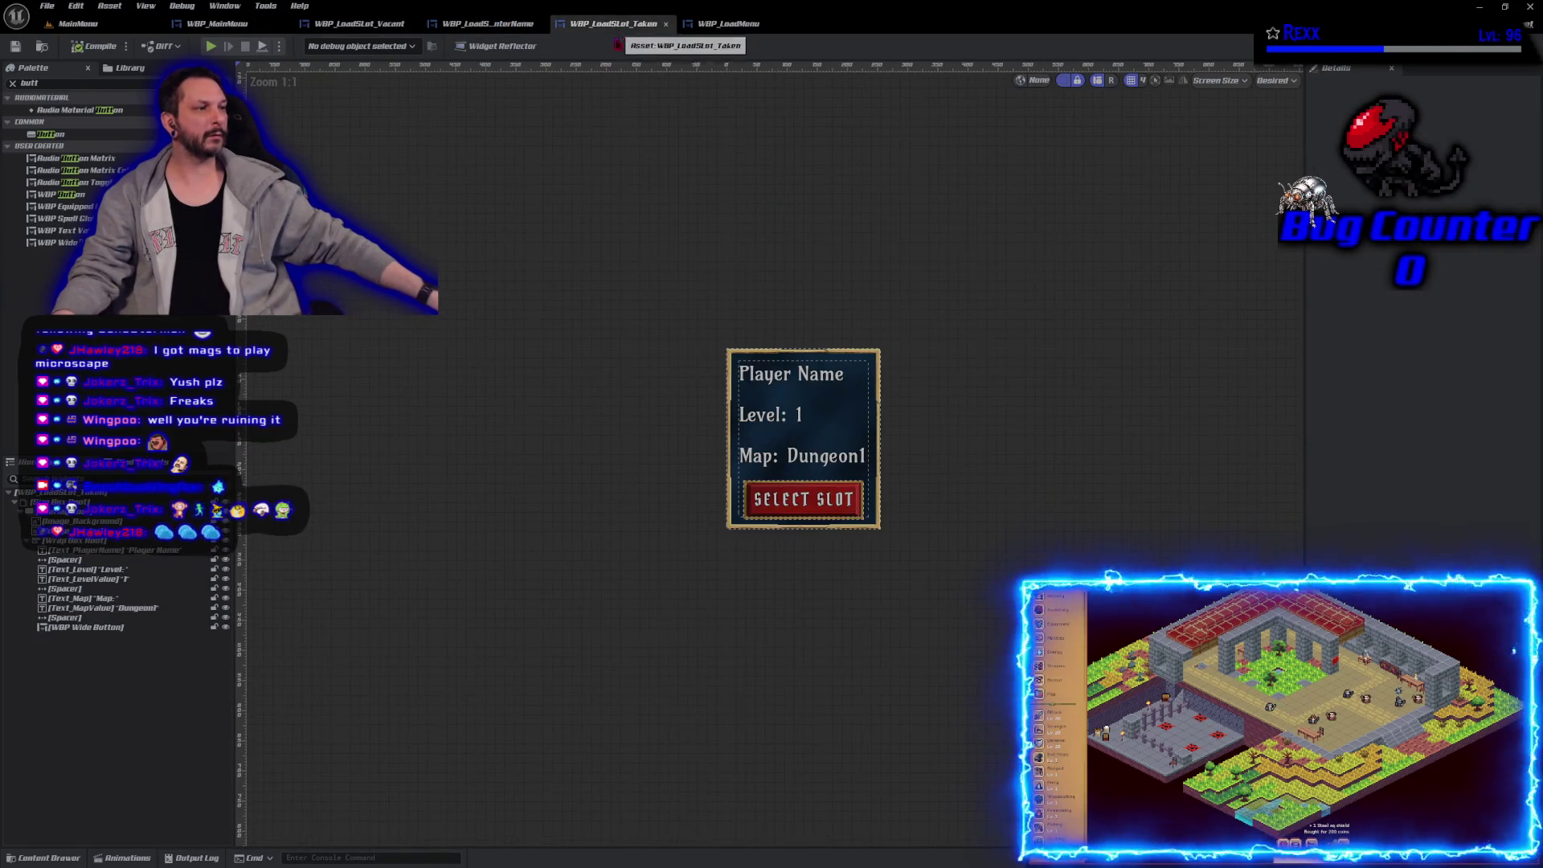
Step: Trim Text_MapValue from 'Dungeon1' to 'Dungeon', then compile and save WBP_LoadSlot_Taken
scroll(603, 334, "up", 3)
left_click_drag(603, 333, 539, 323)
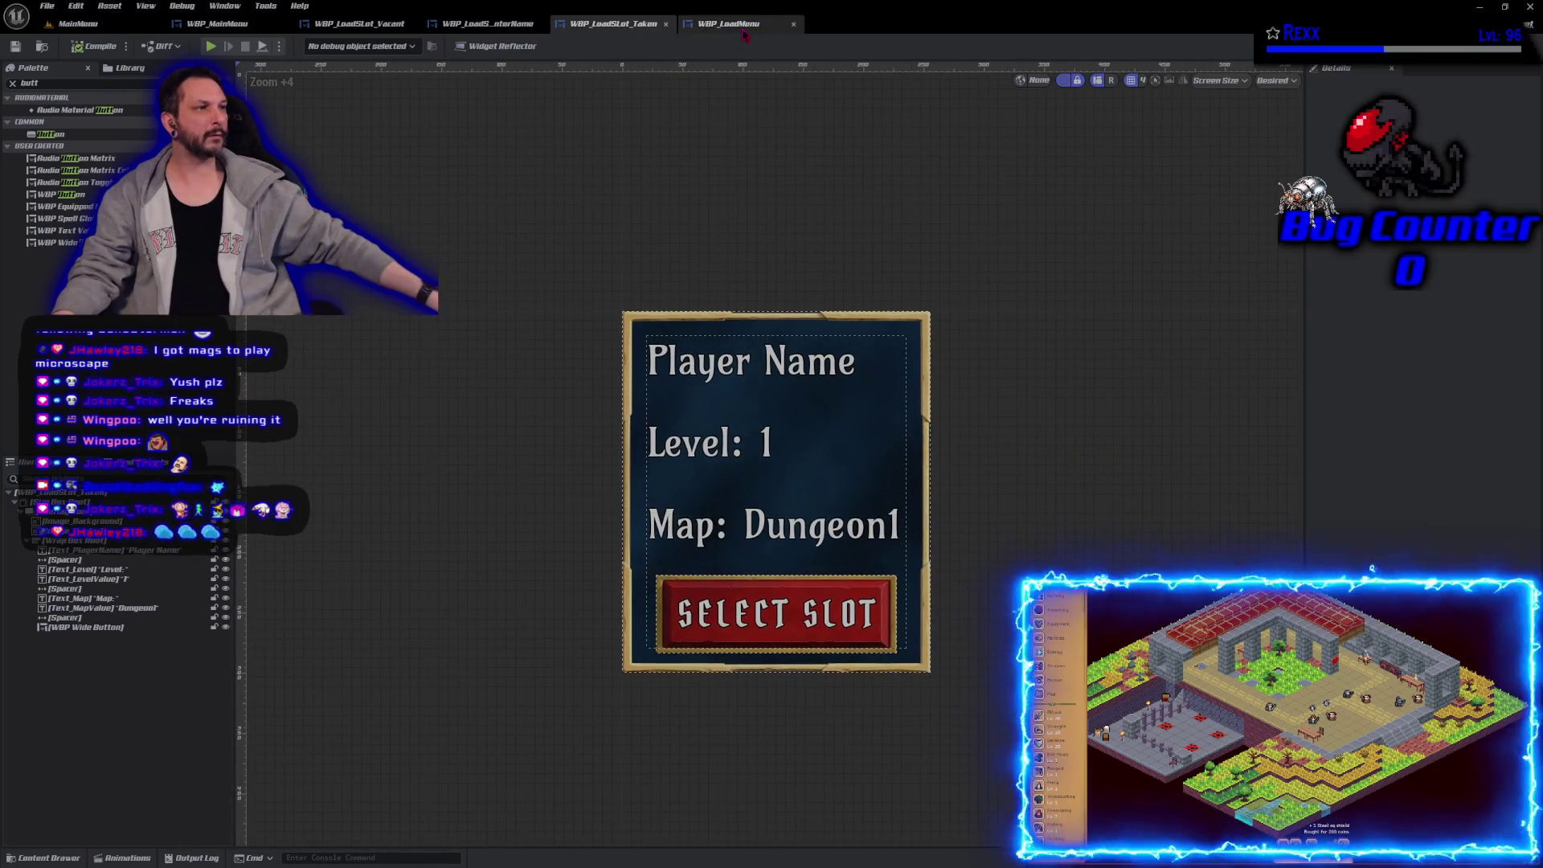
left_click(728, 24)
left_click(635, 28)
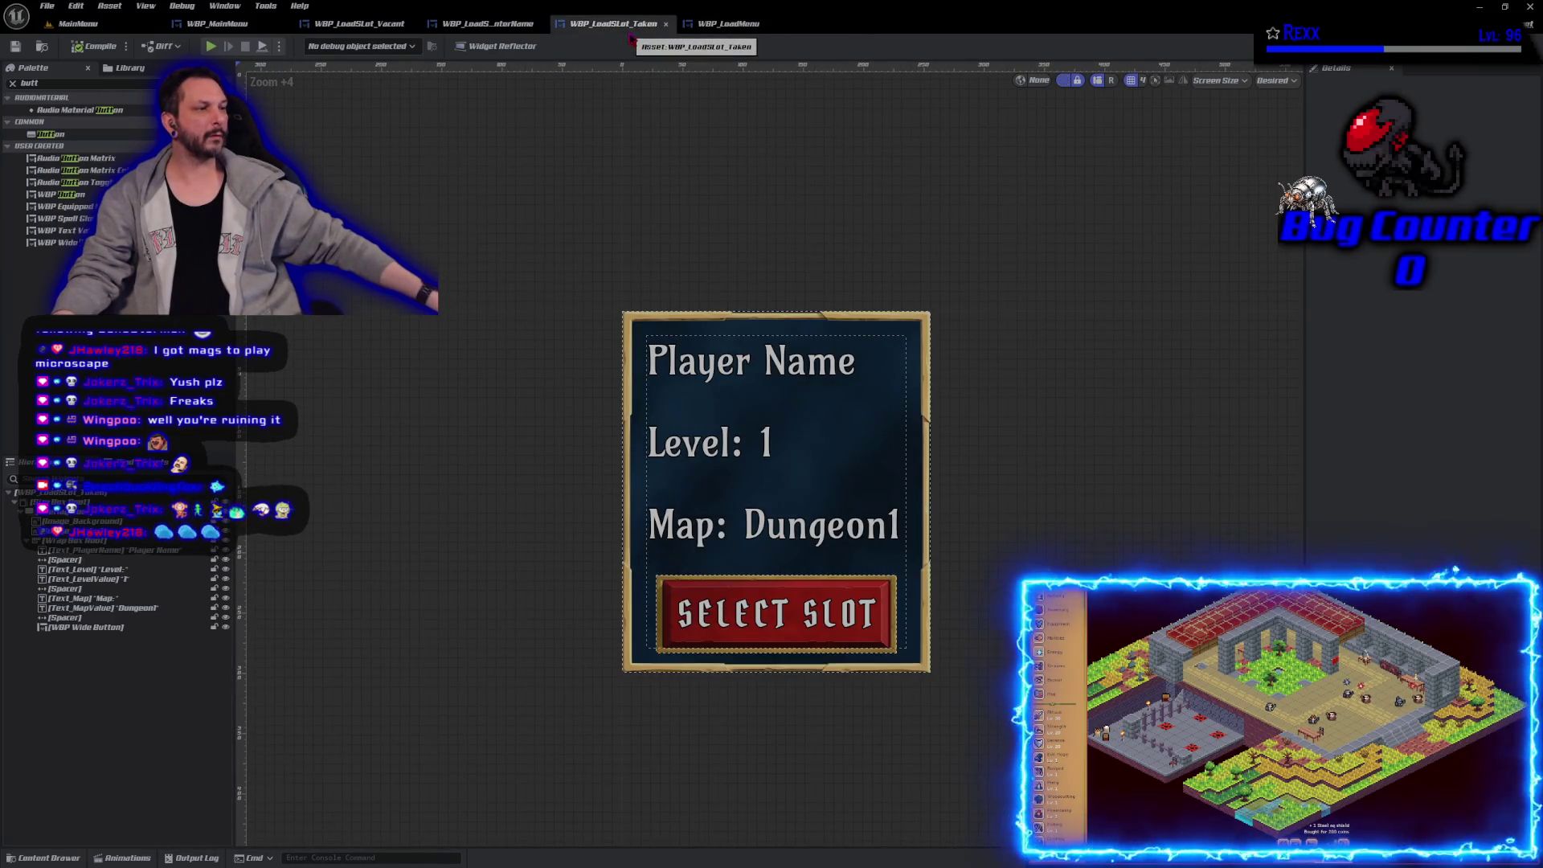
left_click(820, 527)
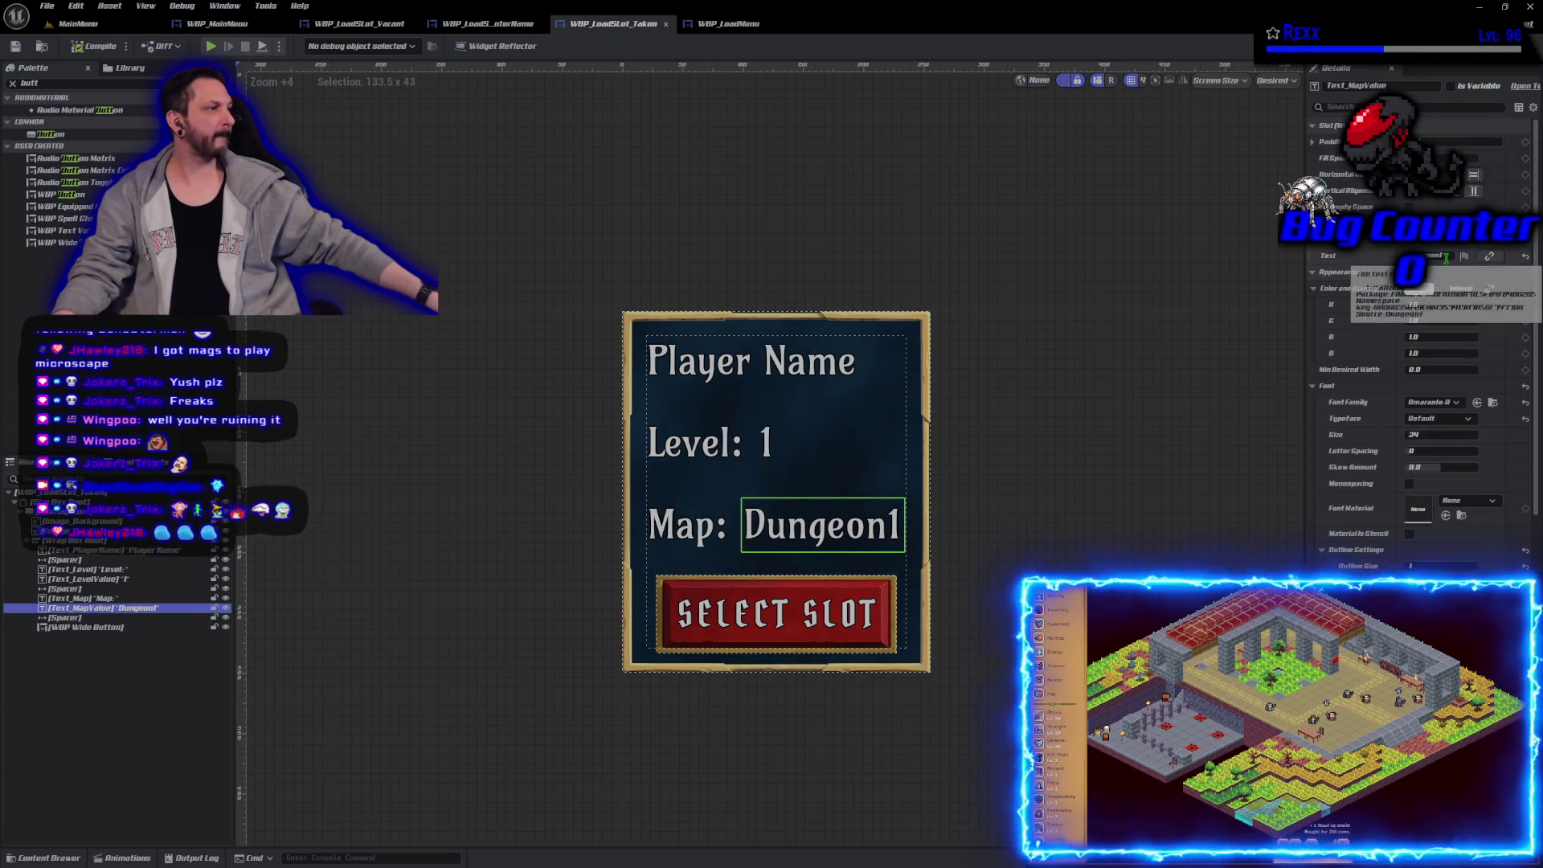
key("BackSpace")
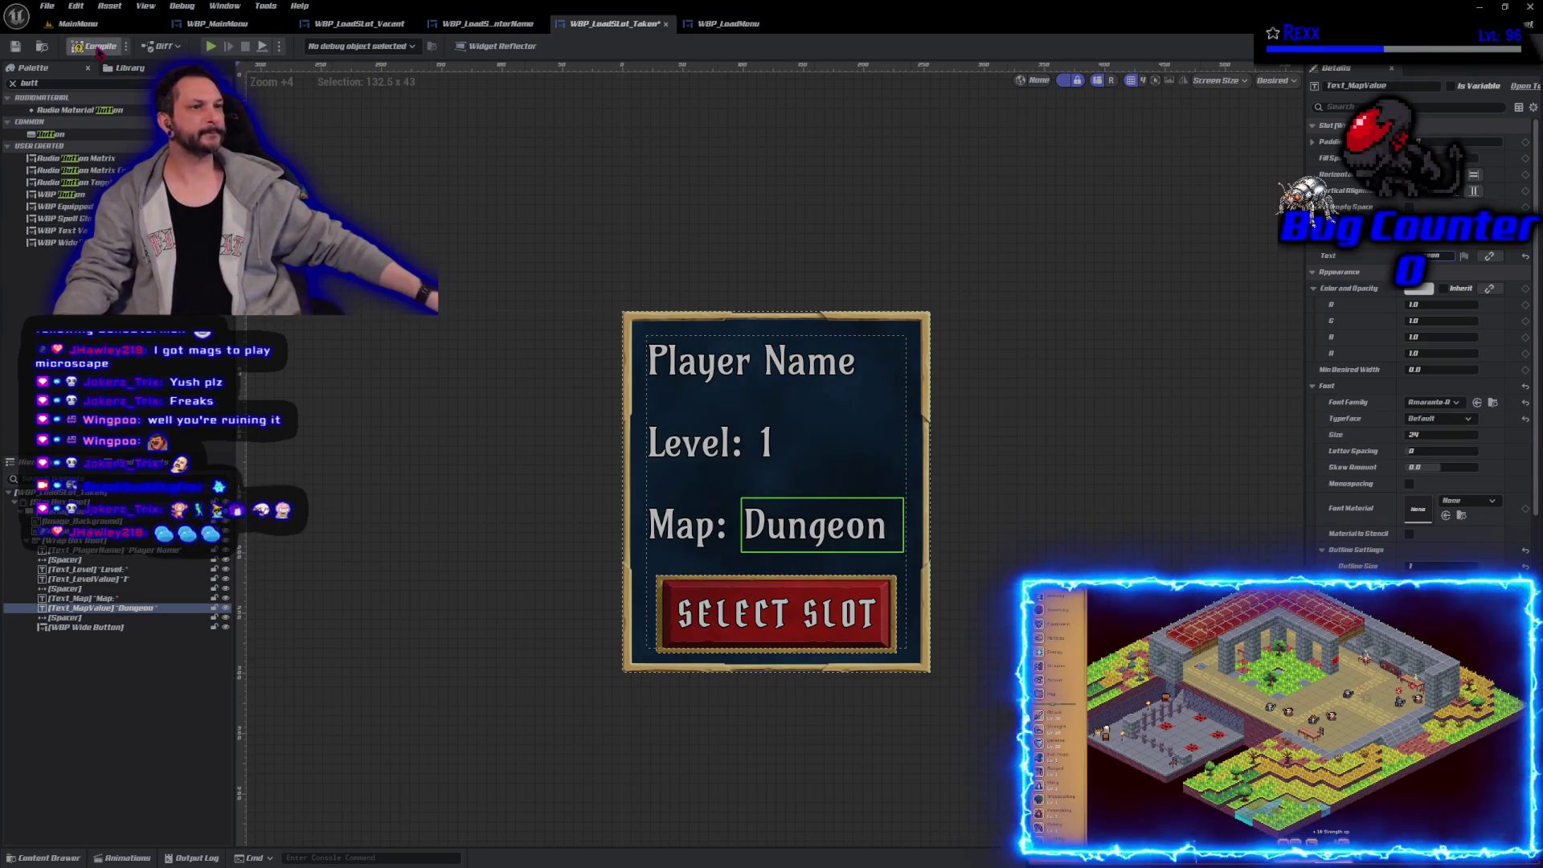
left_click(78, 46)
left_click(16, 46)
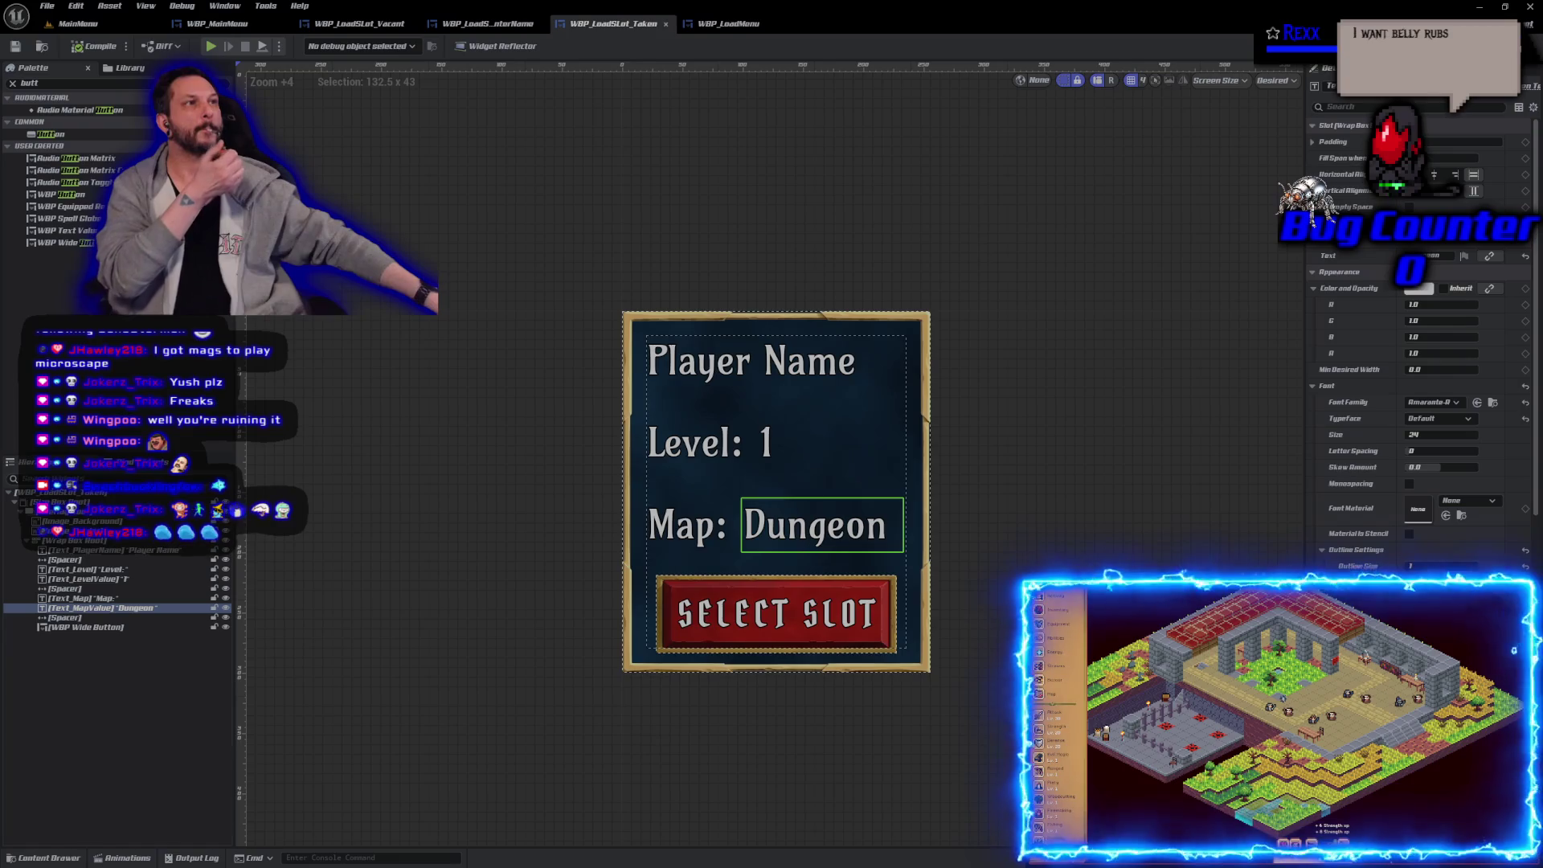
Step: Switch to the WBP_LoadMenu blueprint tab to show its empty canvas
left_click(726, 24)
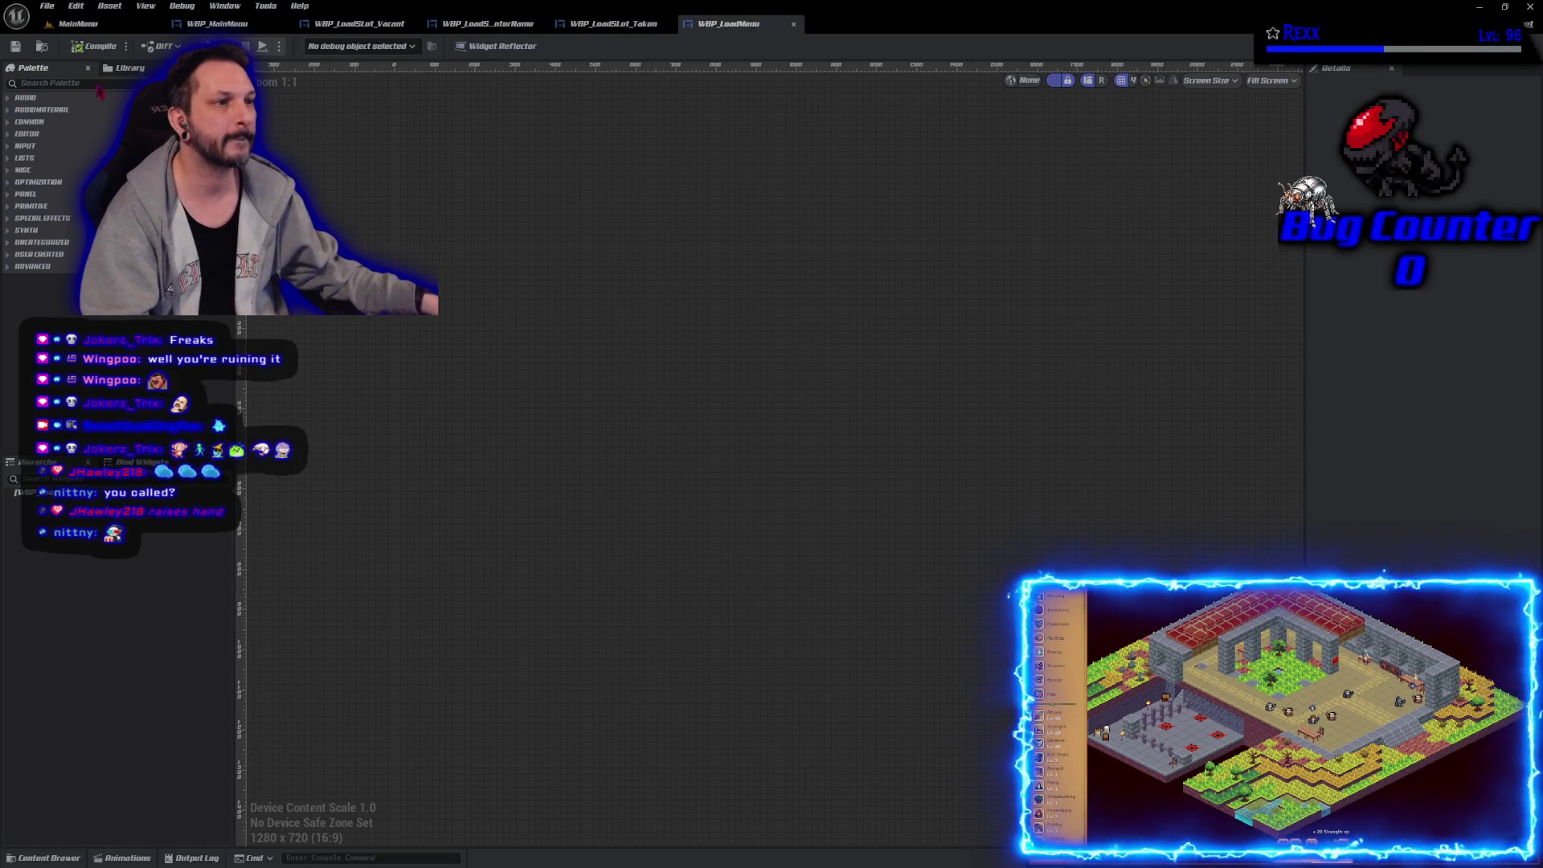
Step: Find 'canvas panel' in the Palette and drop a Canvas Panel as WBP_LoadMenu's root
left_click(96, 81)
type("canvas panel")
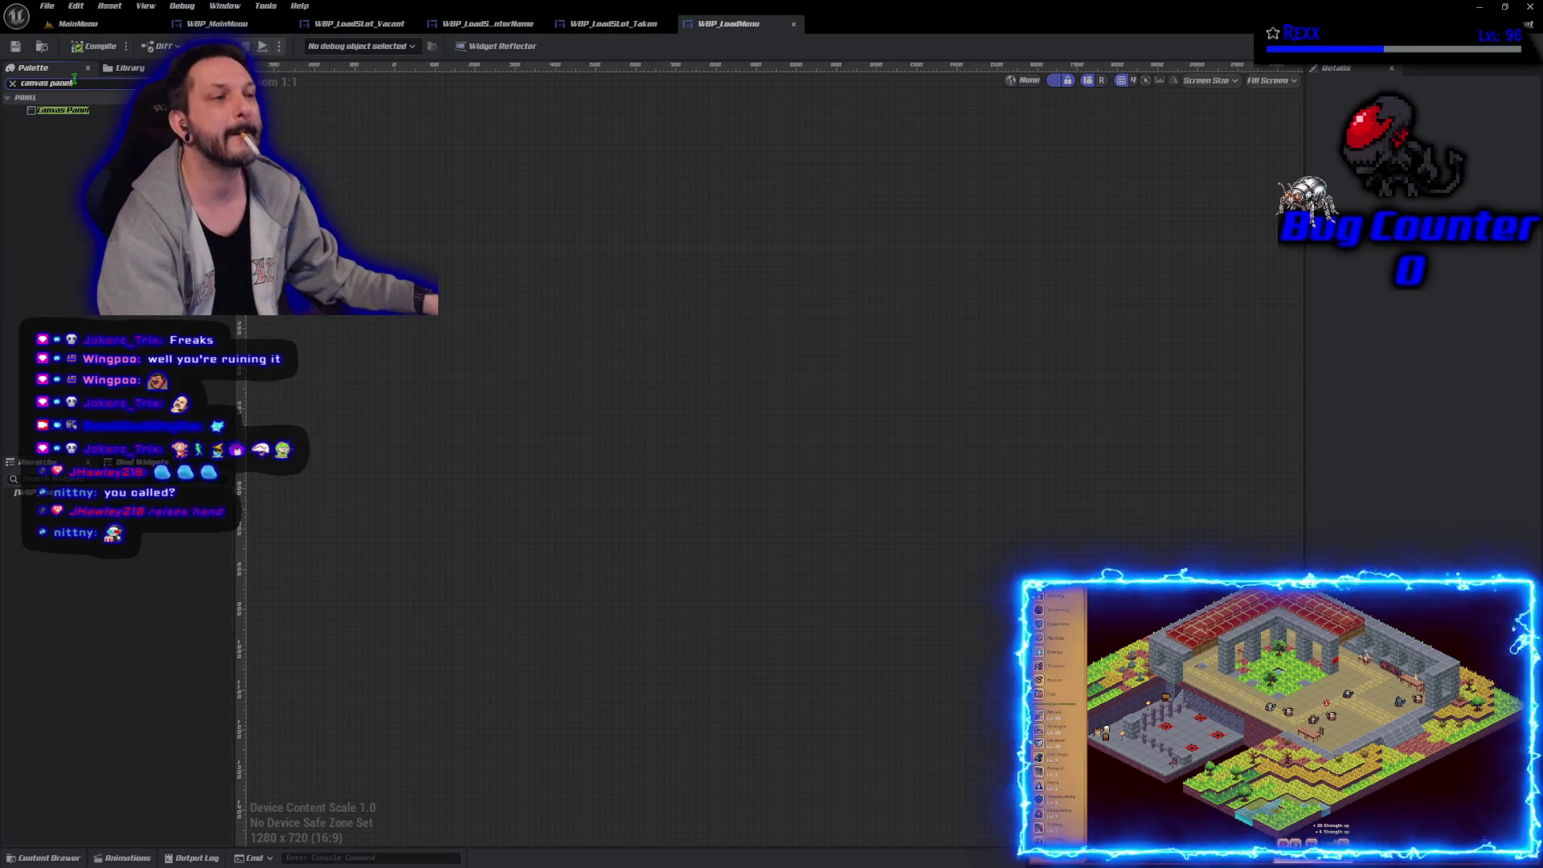
left_click(81, 113)
left_click_drag(81, 109, 772, 465)
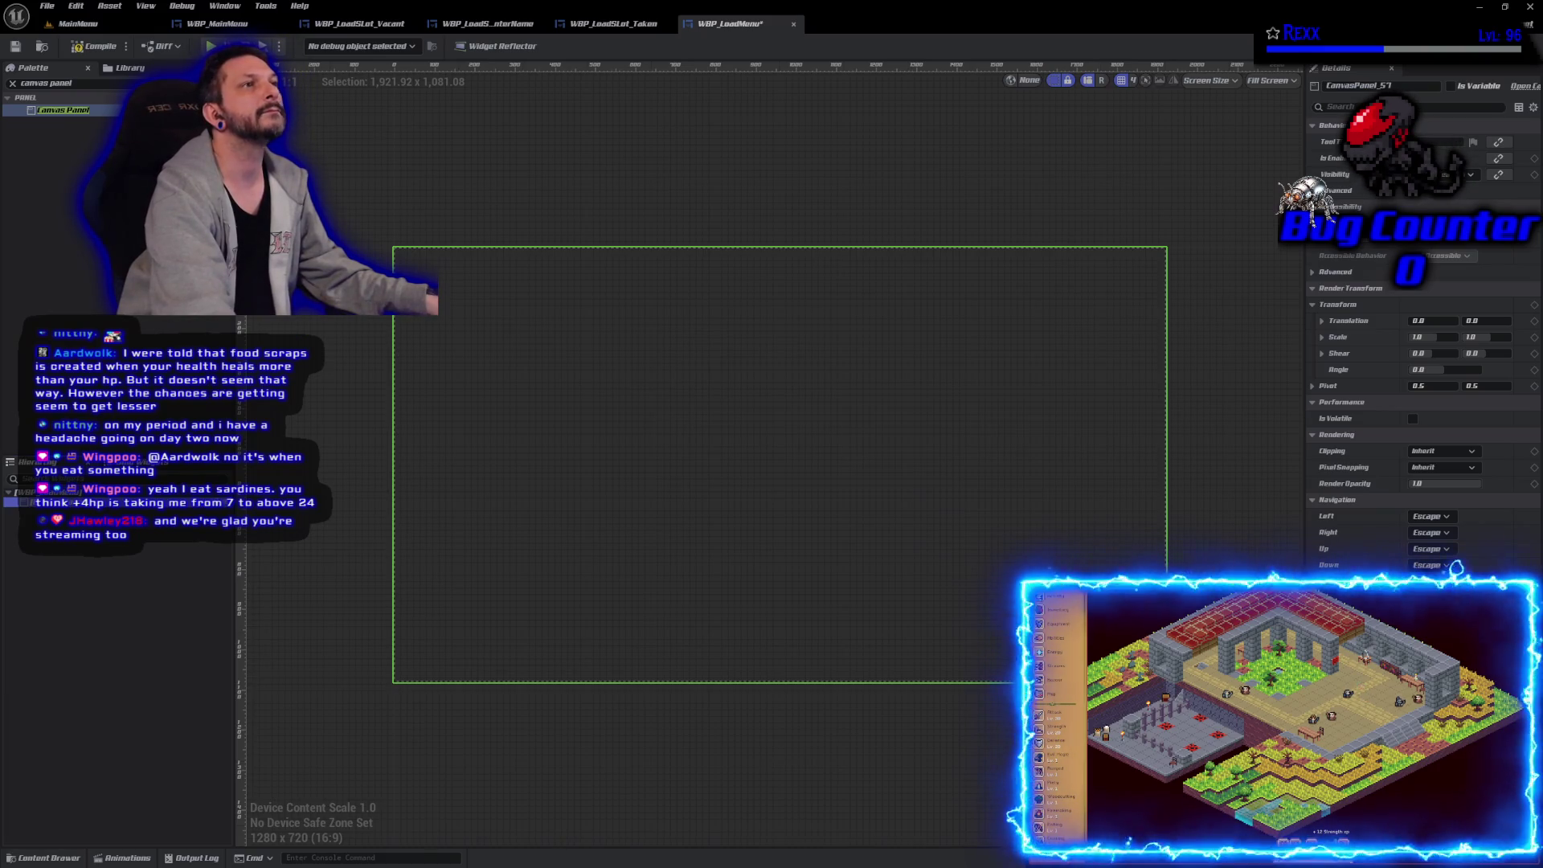
Step: Search 'widget switcher', drop a Widget Switcher onto the canvas panel, and select it
key("ctrl+a")
type("wi")
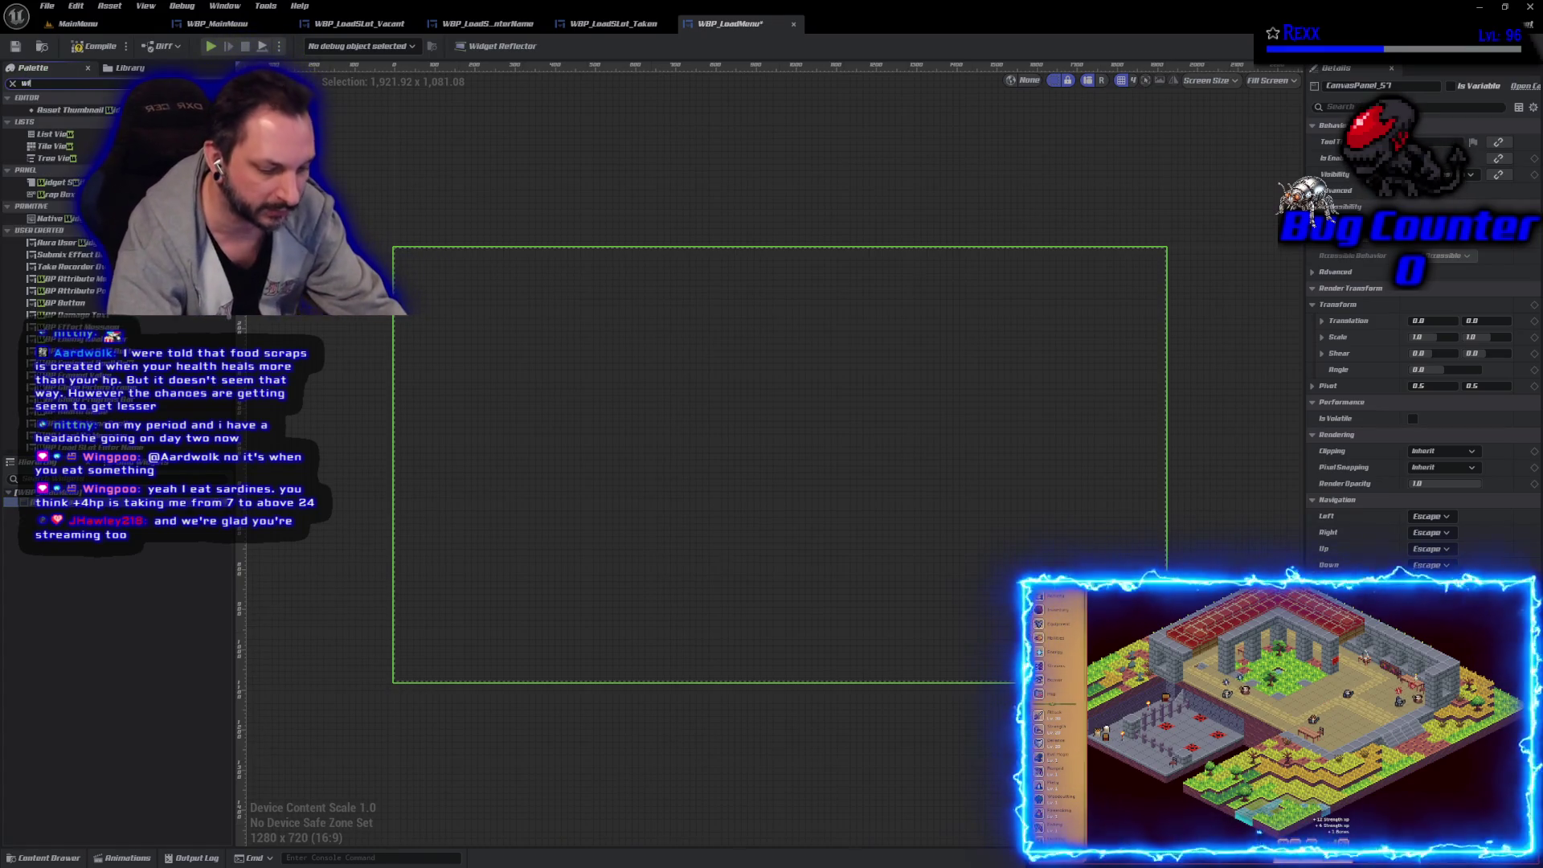
type("dget switcher")
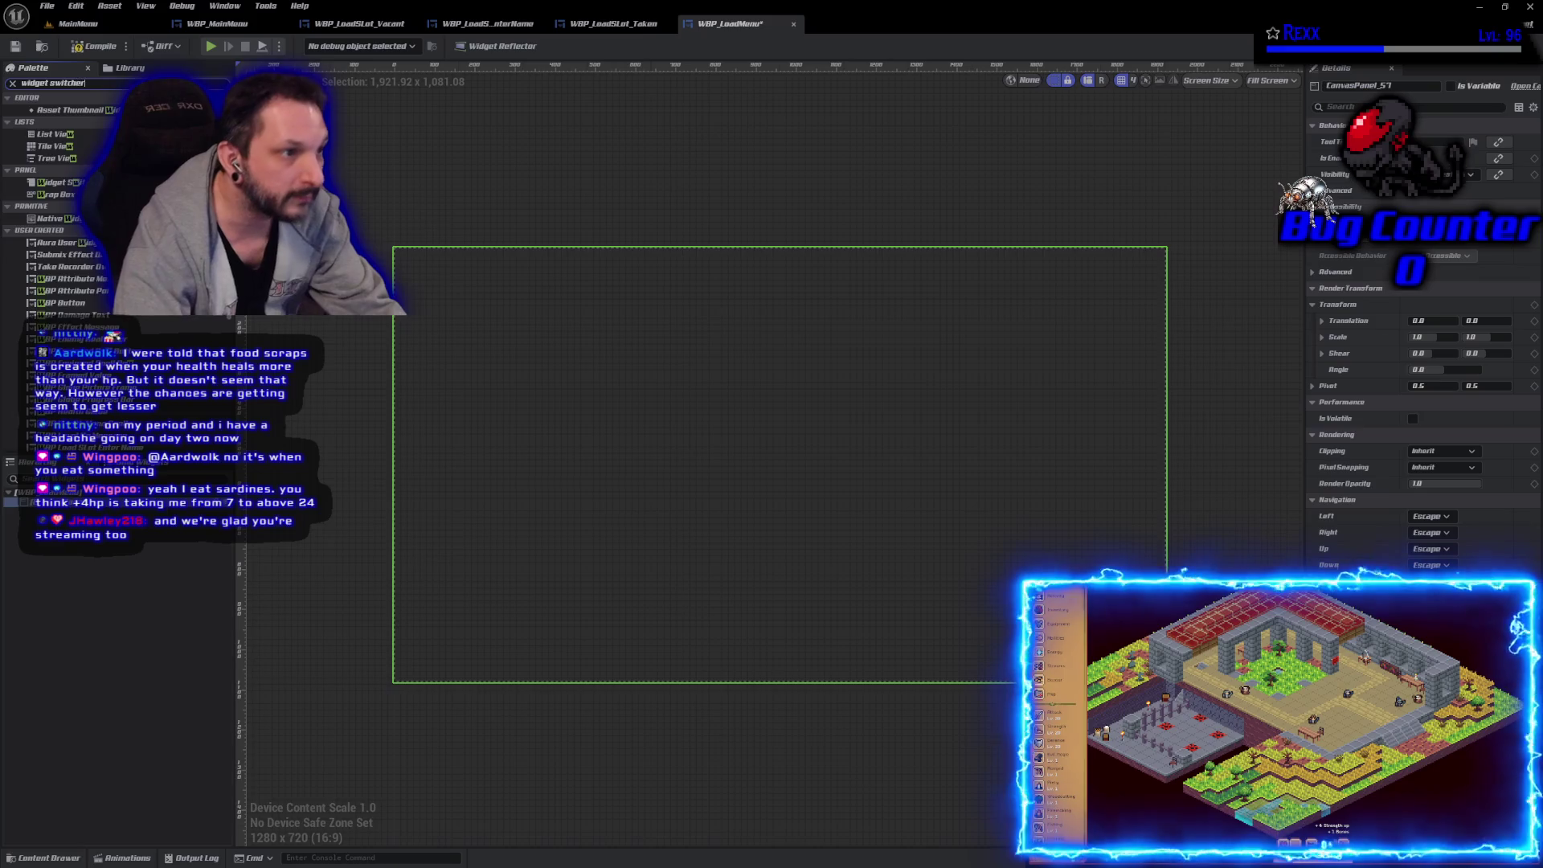
left_click(69, 110)
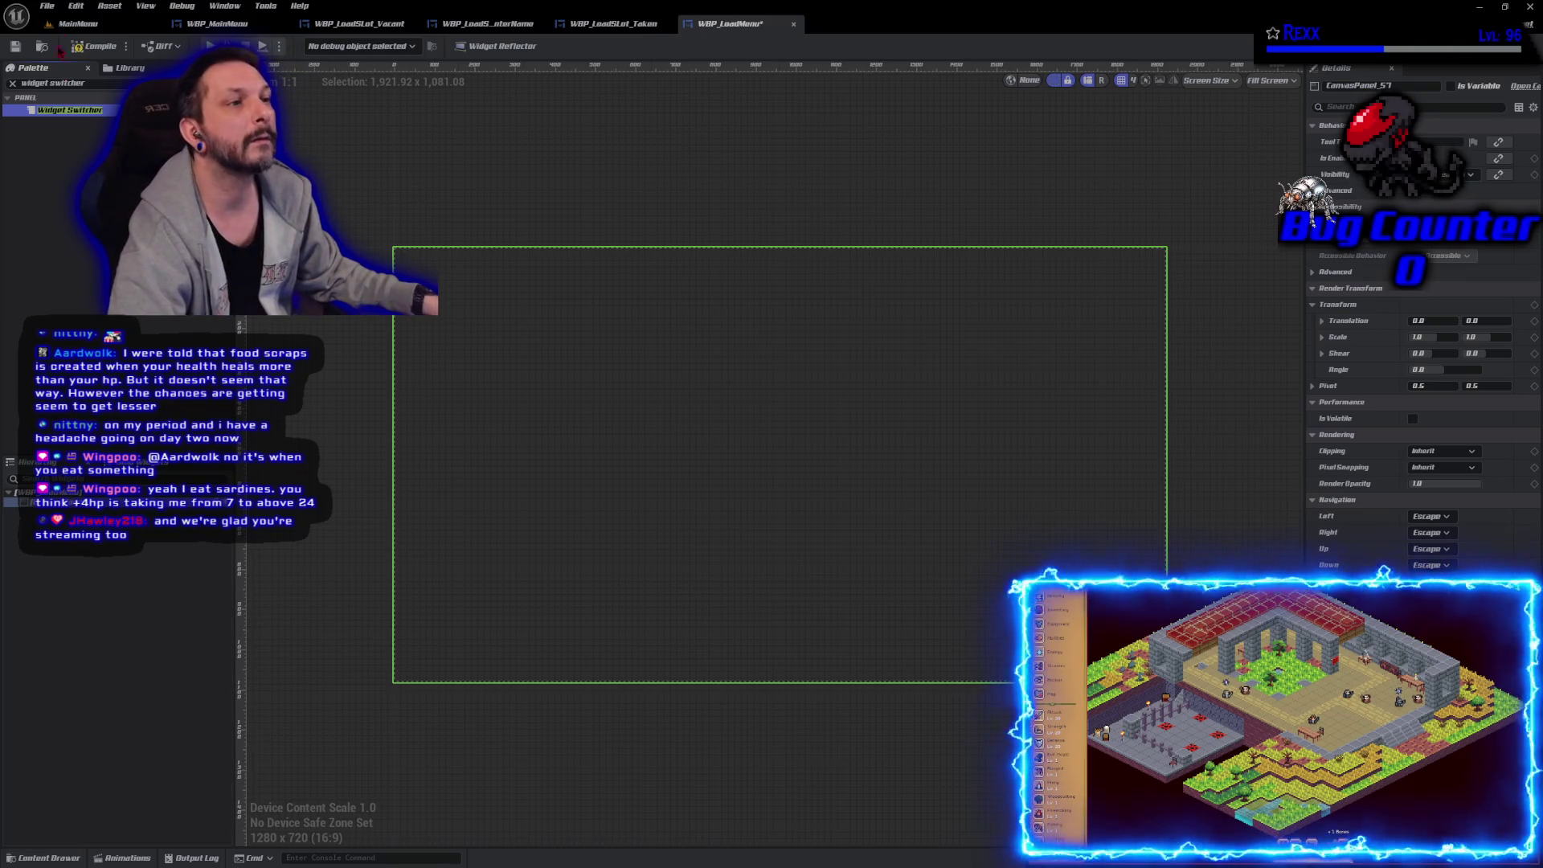
mouse_move(69, 110)
left_mouse_down()
mouse_move(80, 525)
mouse_move(33, 503)
left_mouse_up()
left_click(37, 511)
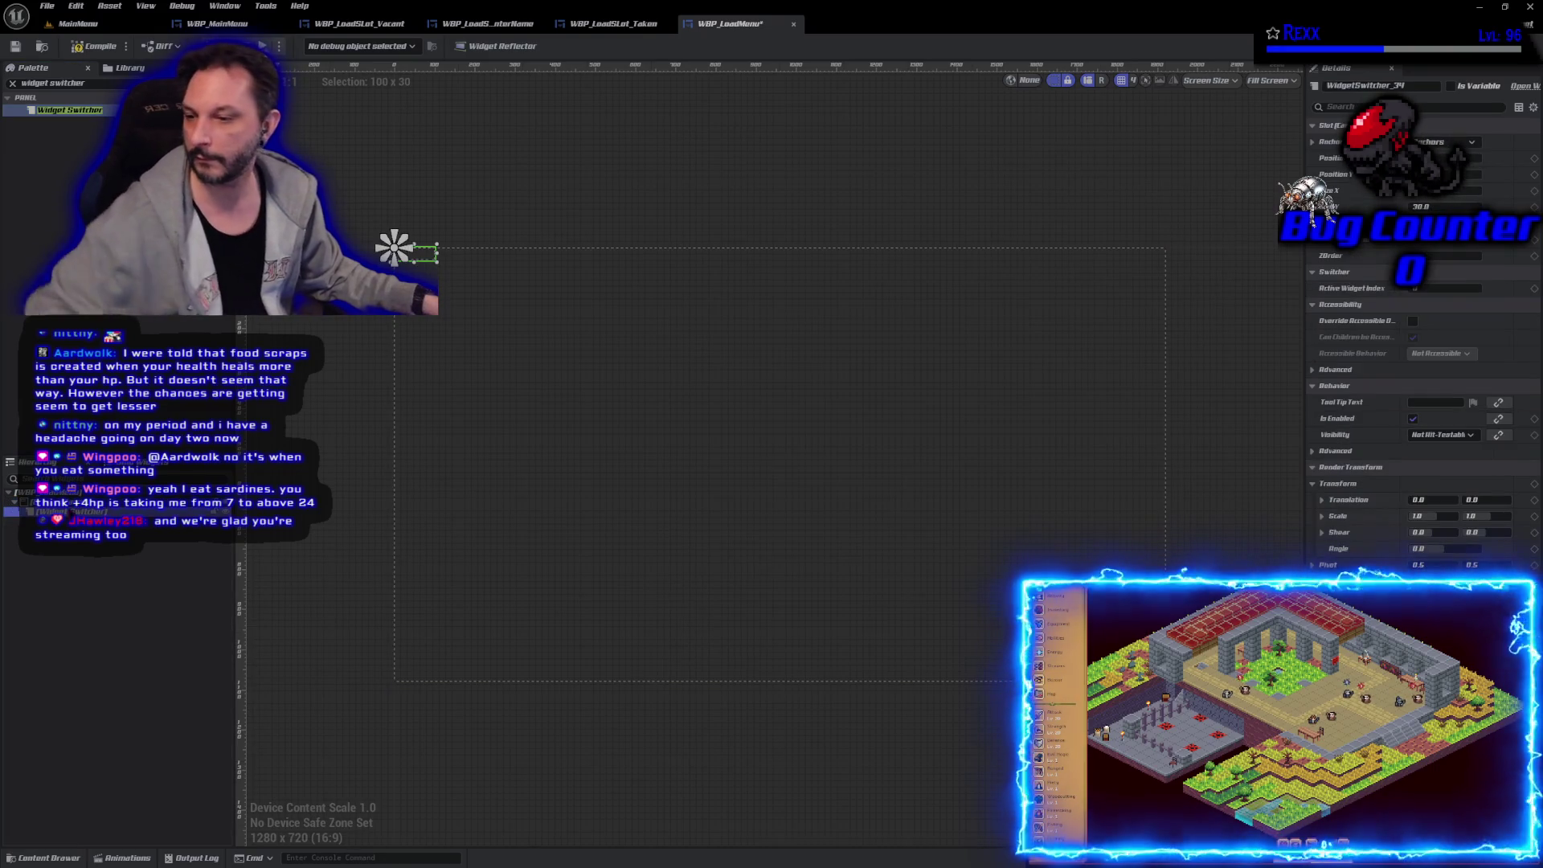
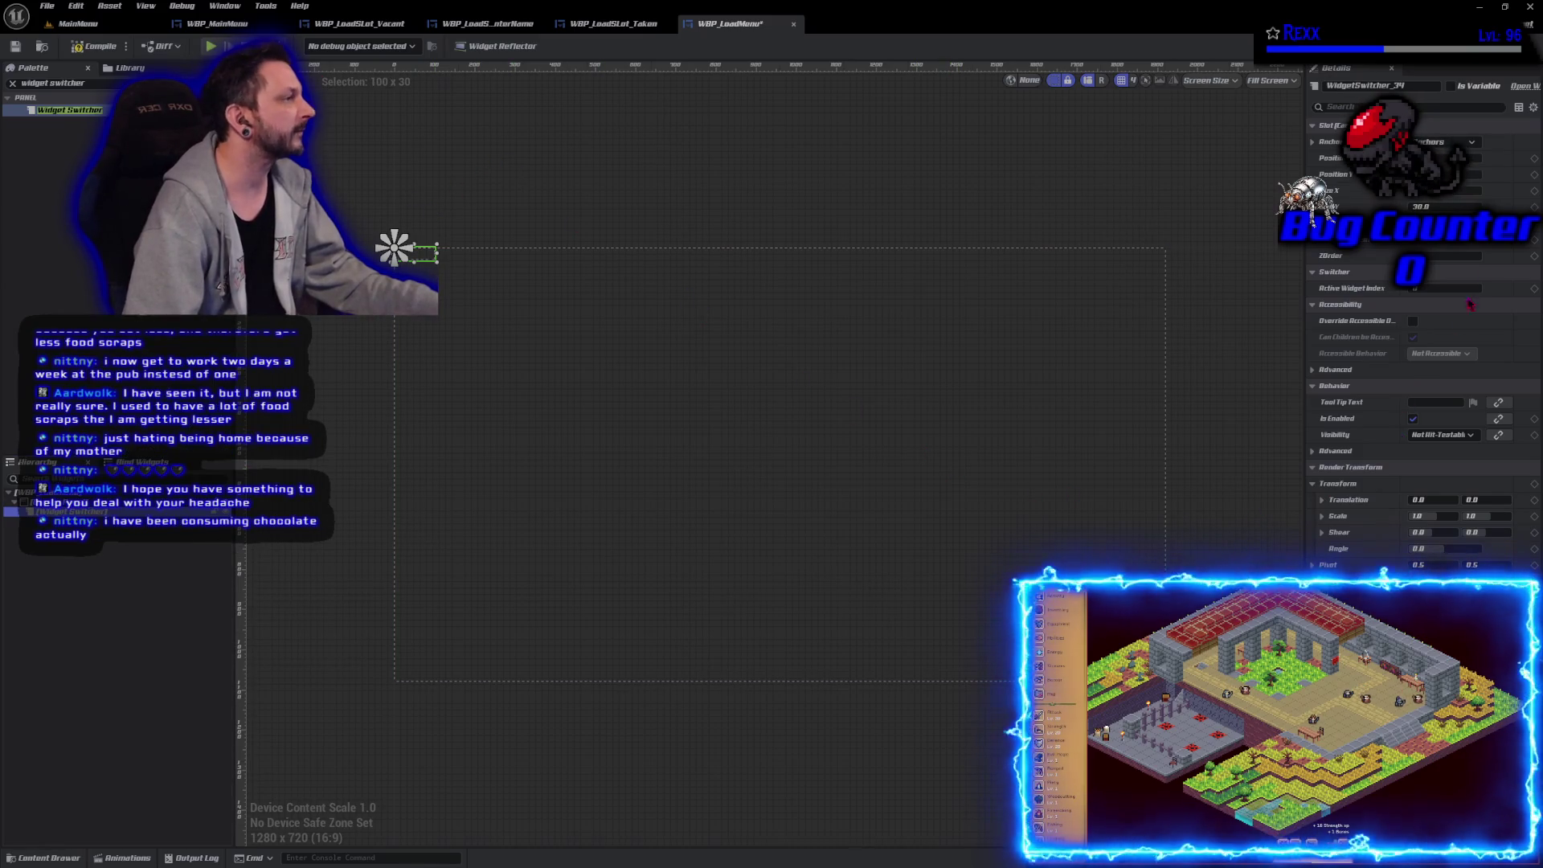
Step: Set the Widget Switcher's size to 300 by 350
left_click(1447, 190)
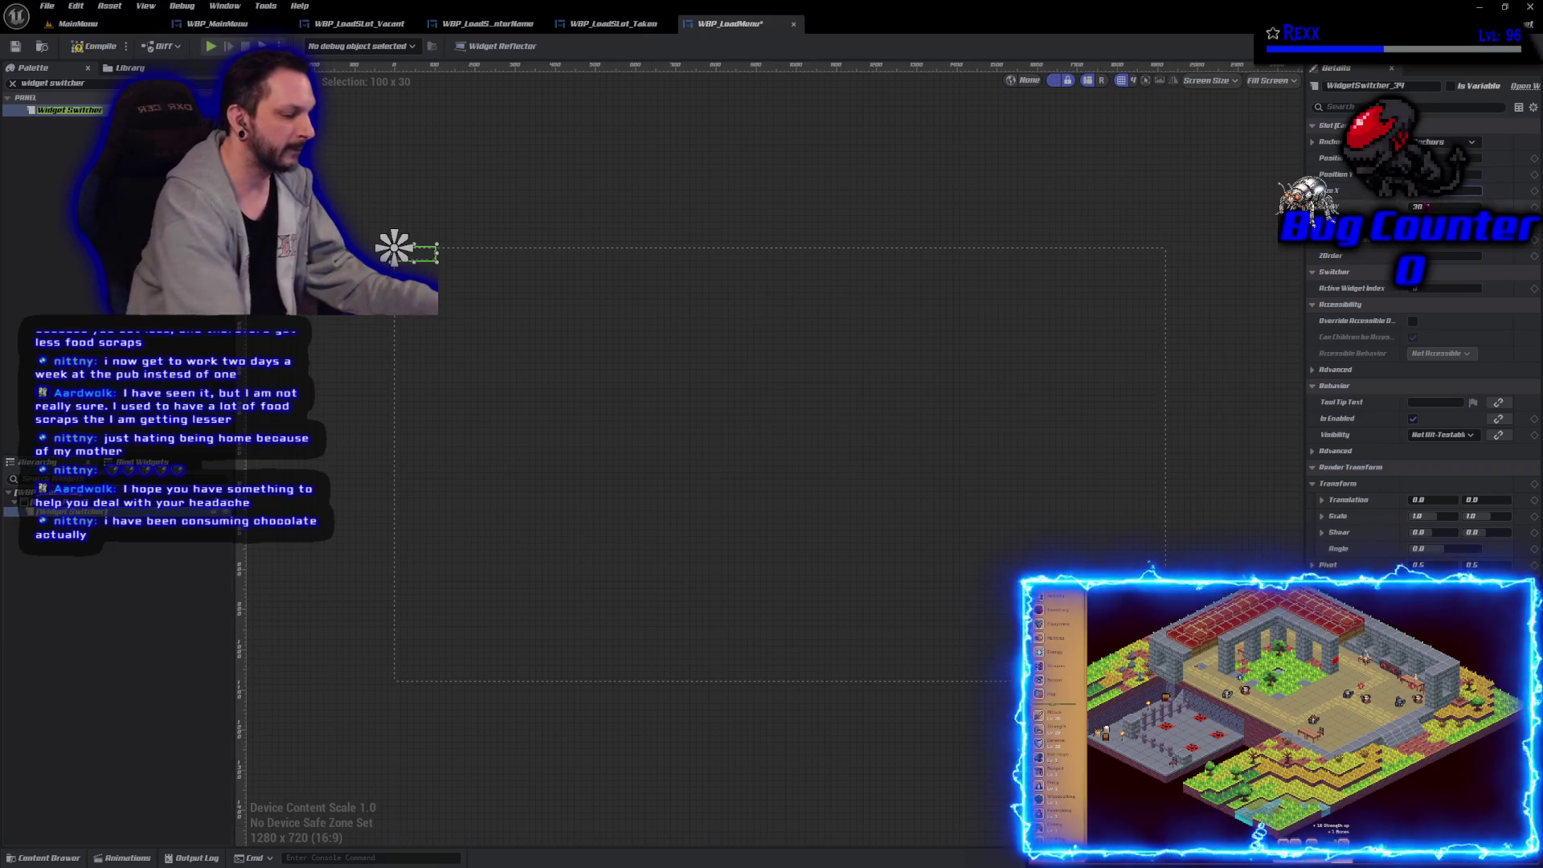
key("Tab")
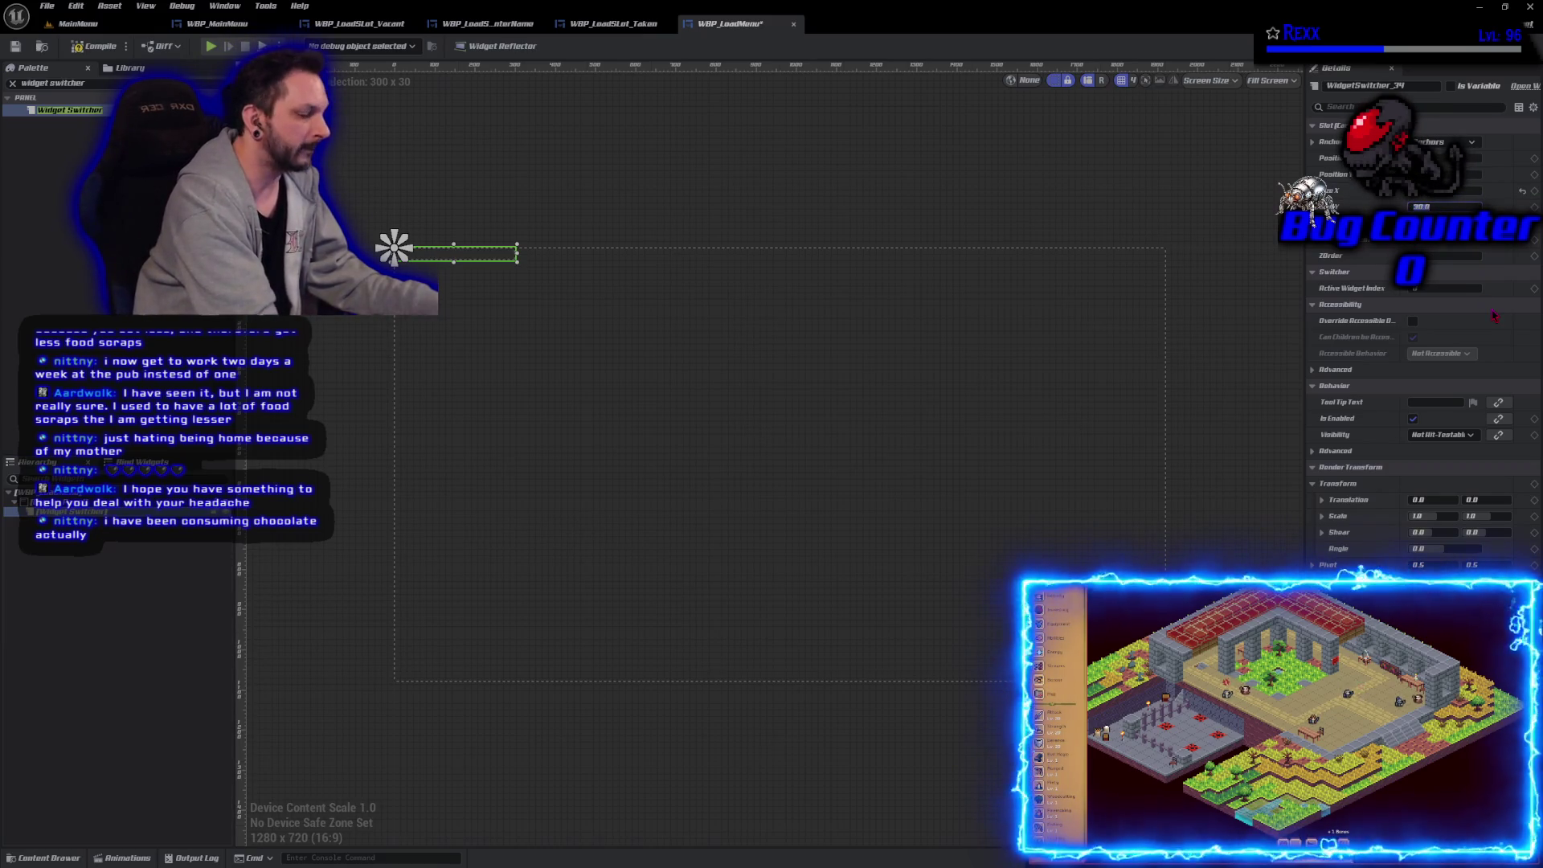
type("50")
key("Return")
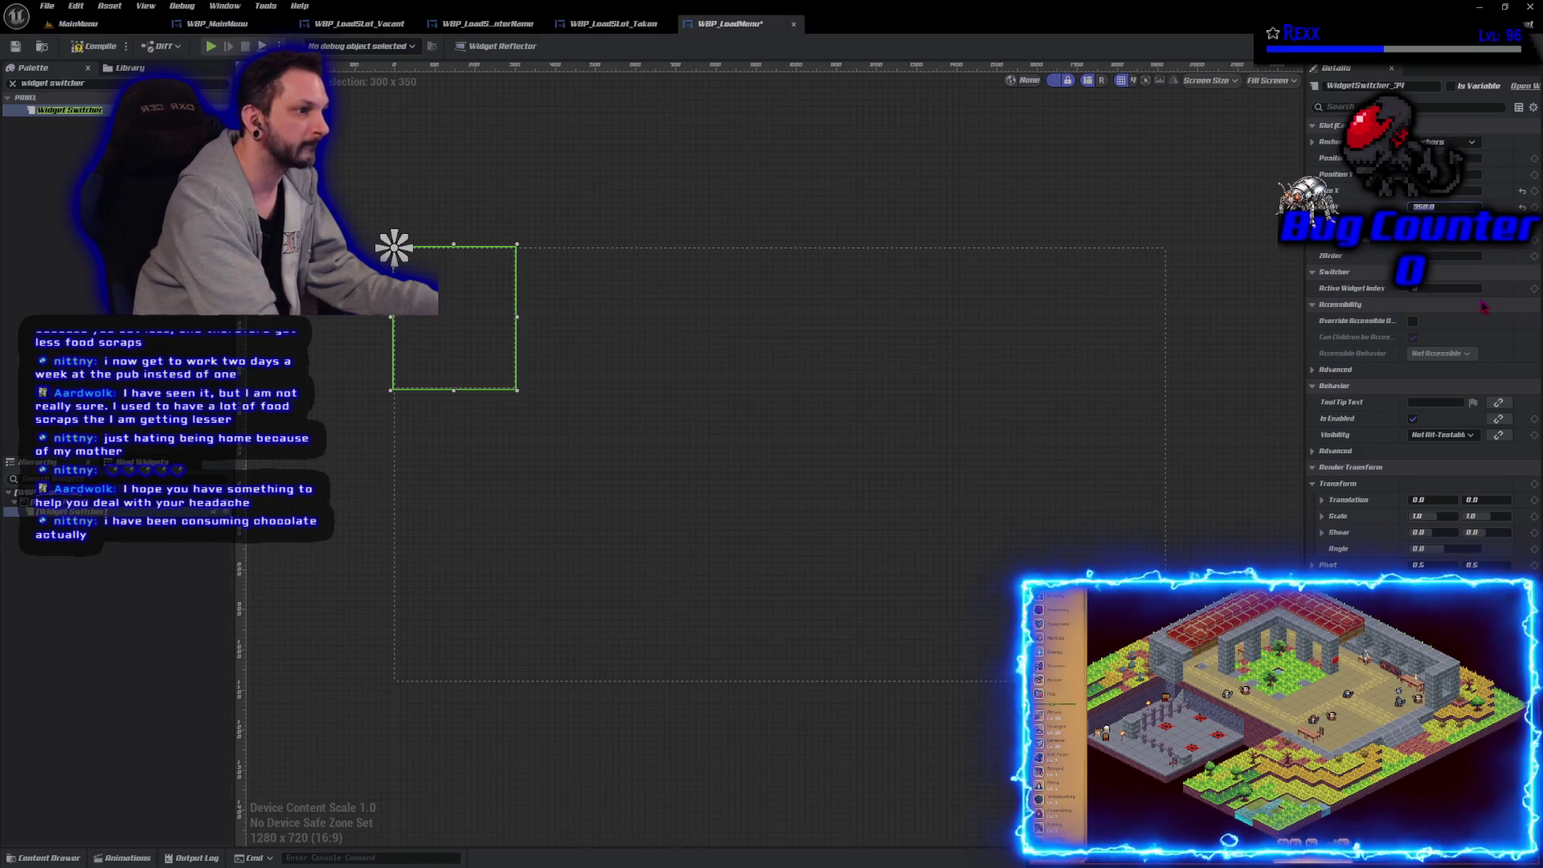
Step: Centre the switcher by resetting Position X and Y, then compile the blueprint
mouse_move(460, 337)
left_mouse_down()
mouse_move(571, 455)
mouse_move(603, 442)
left_mouse_up()
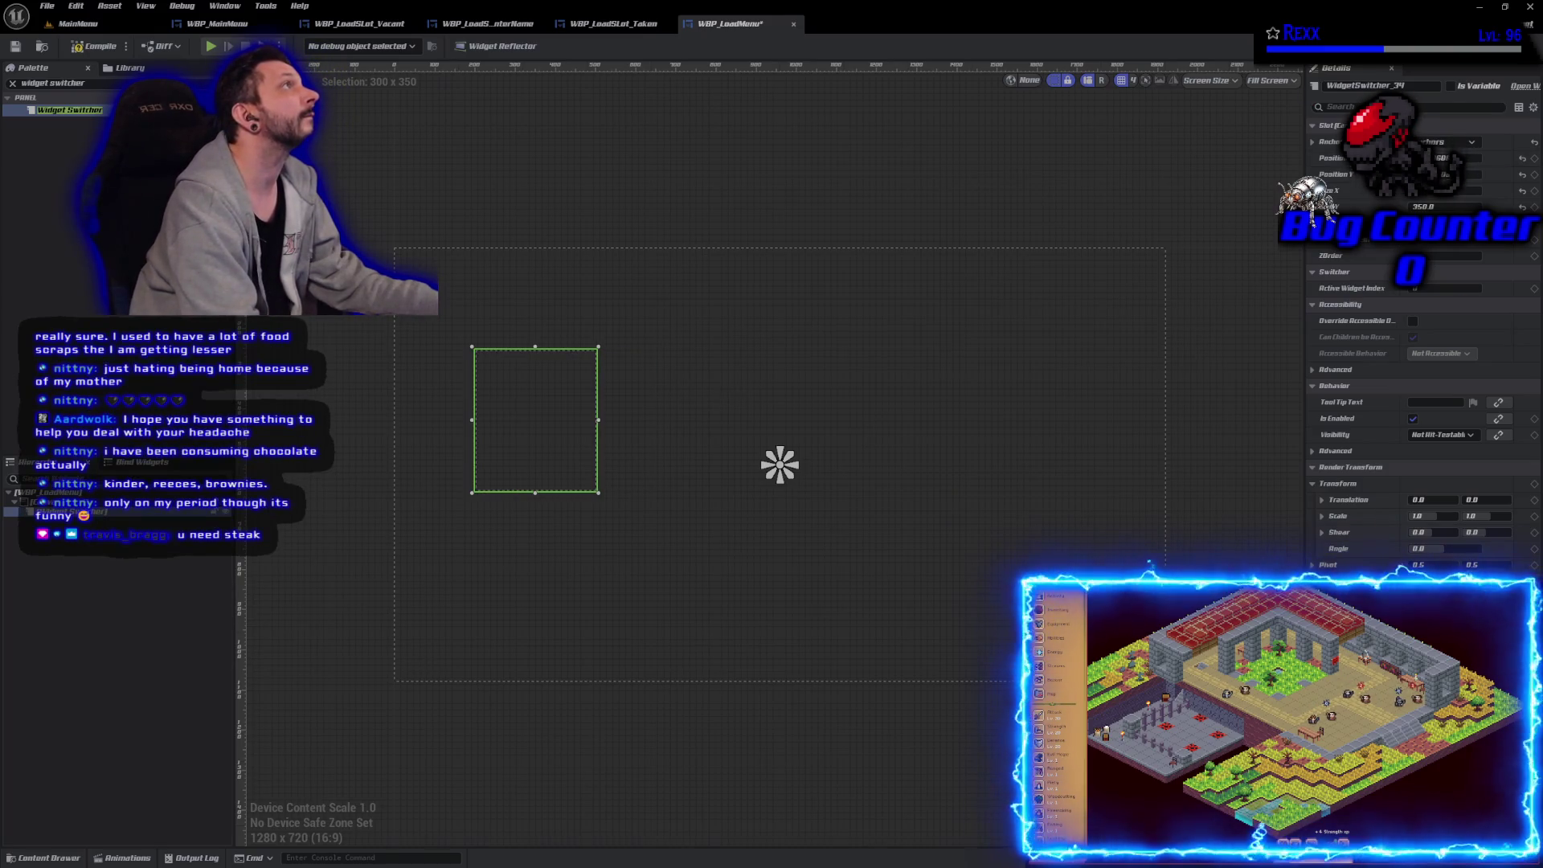
left_click(1522, 159)
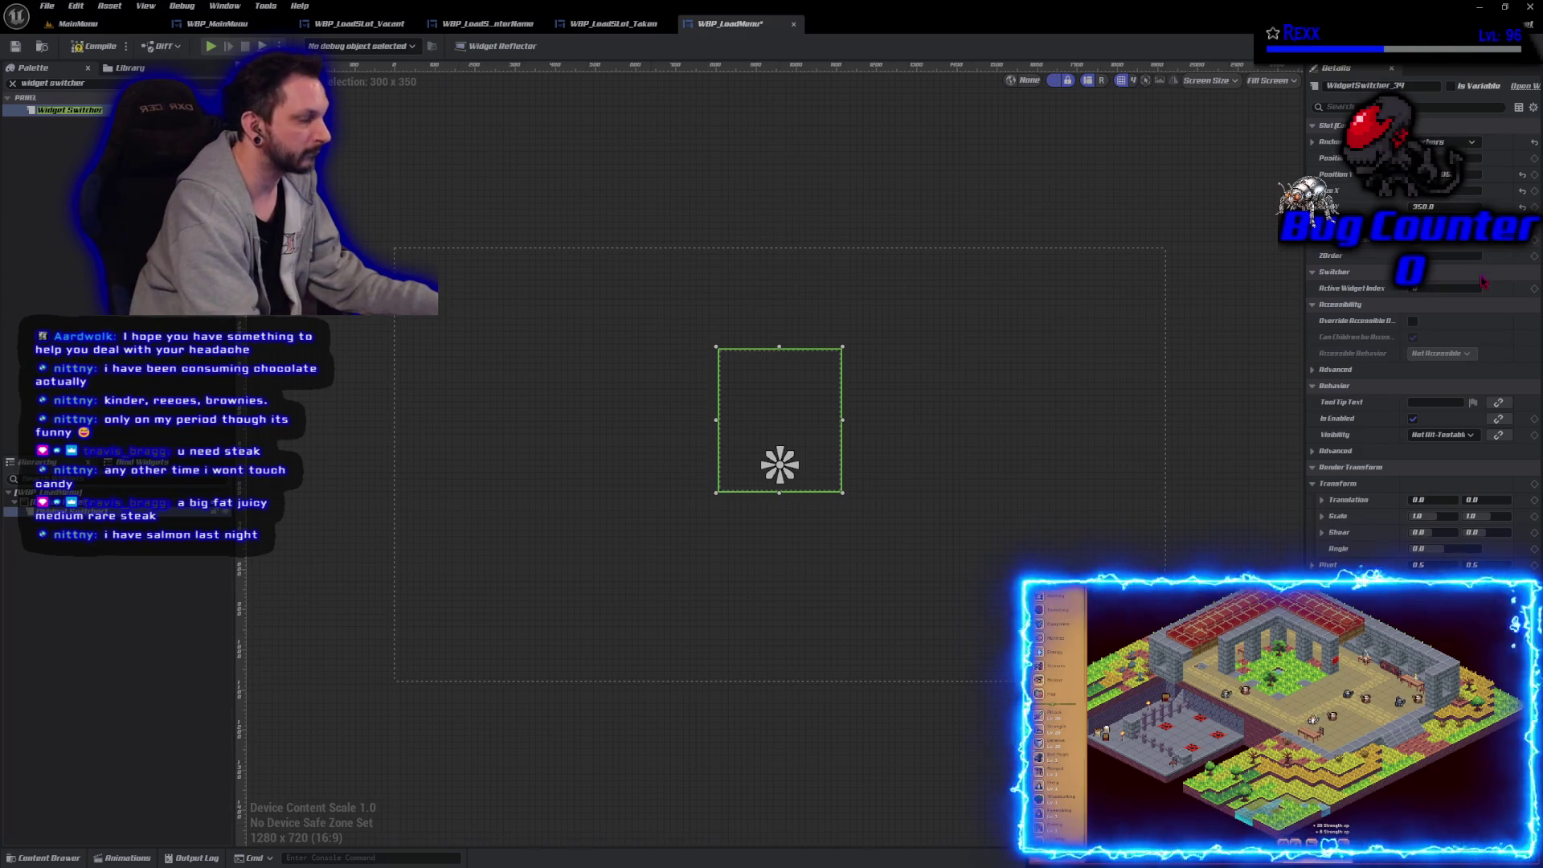
left_click_drag(1468, 258, 1468, 259)
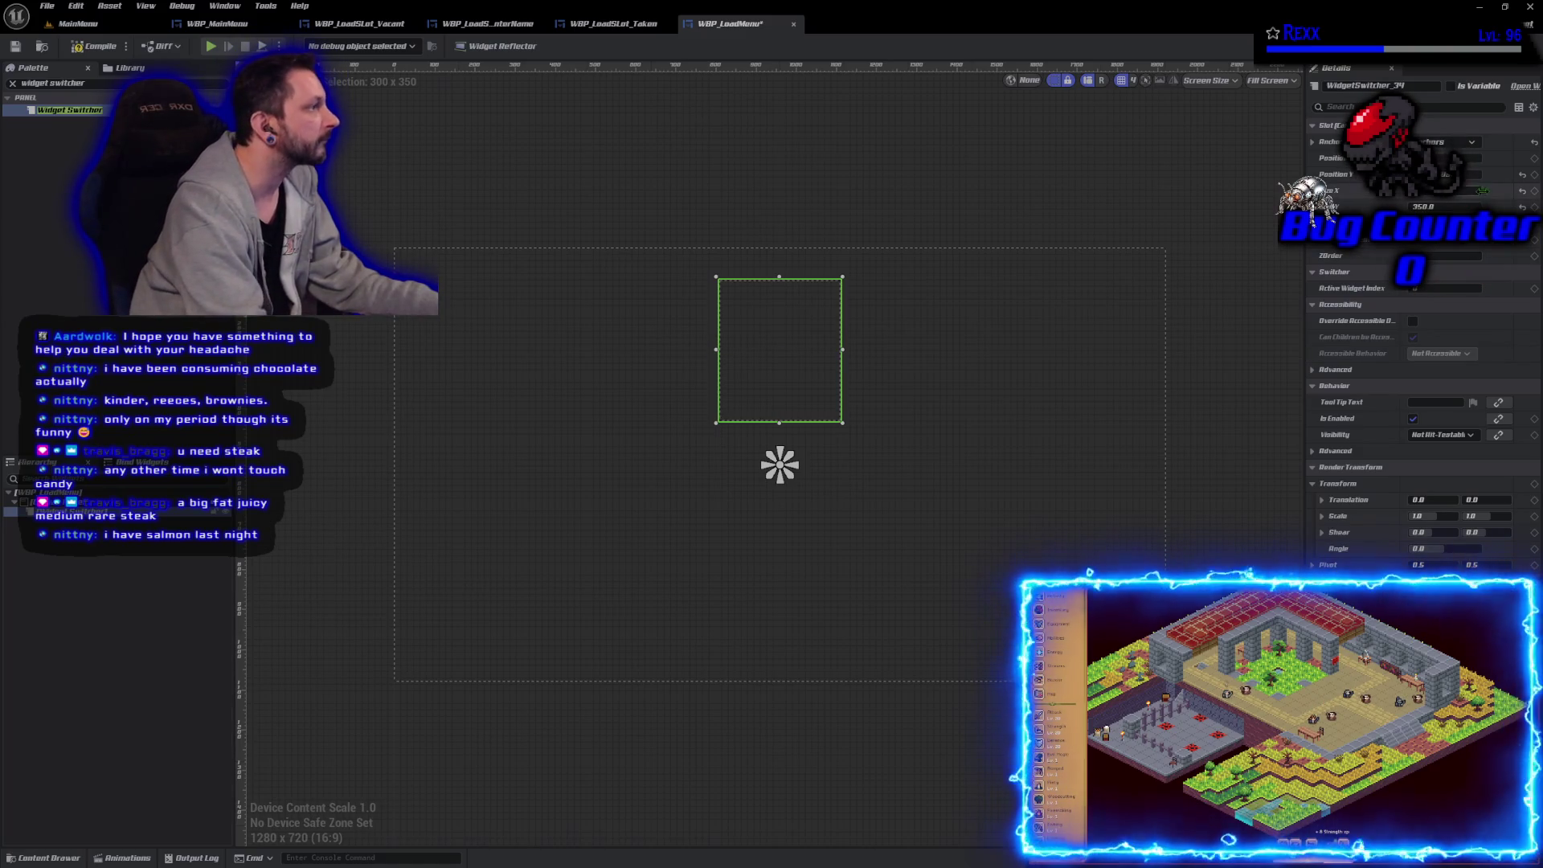
left_click(1522, 175)
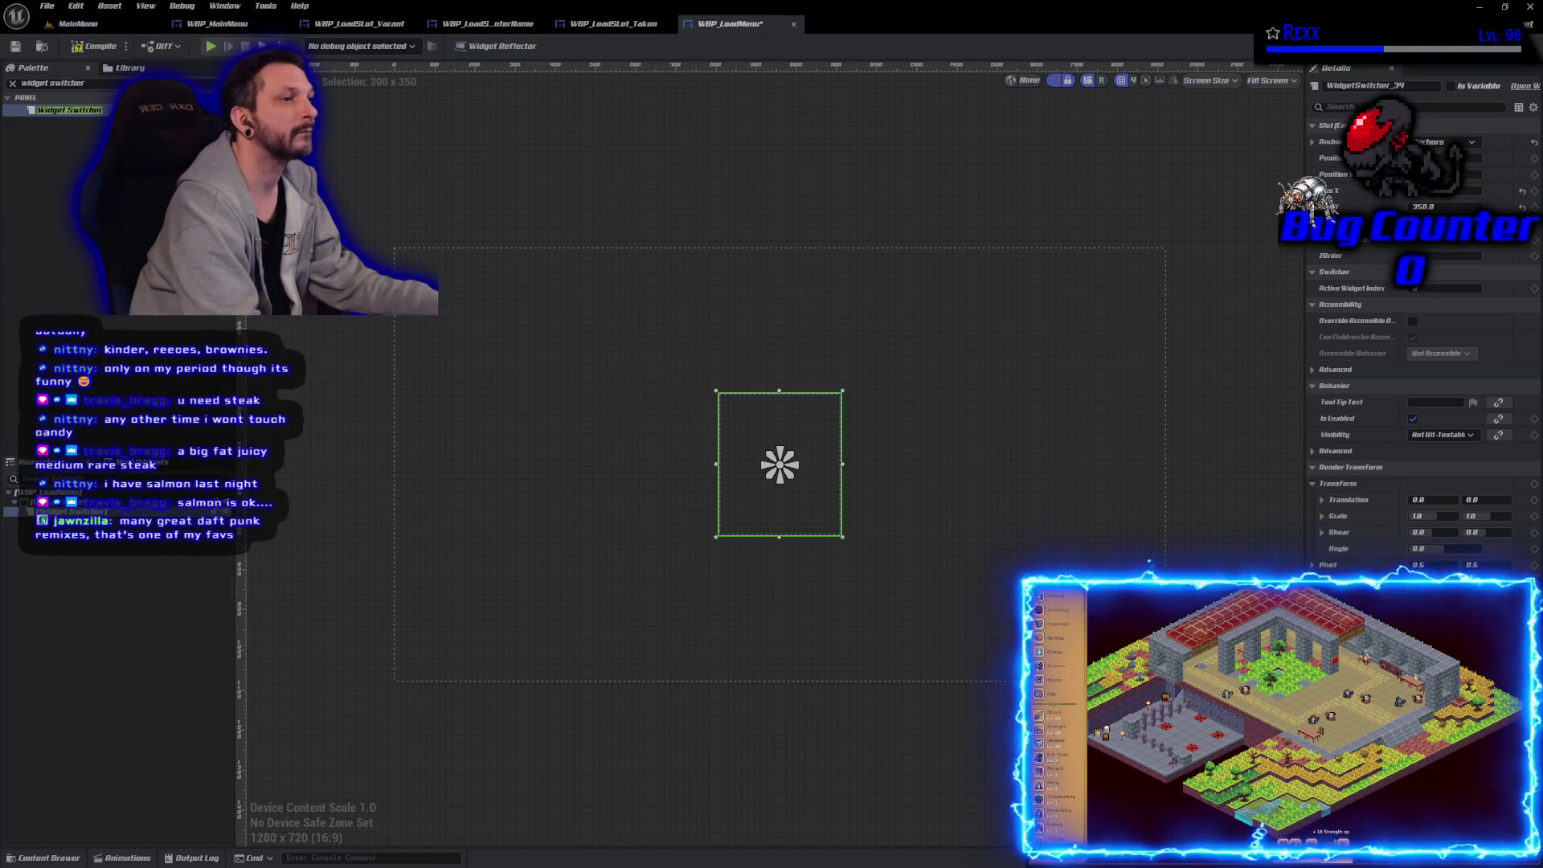
left_click(89, 47)
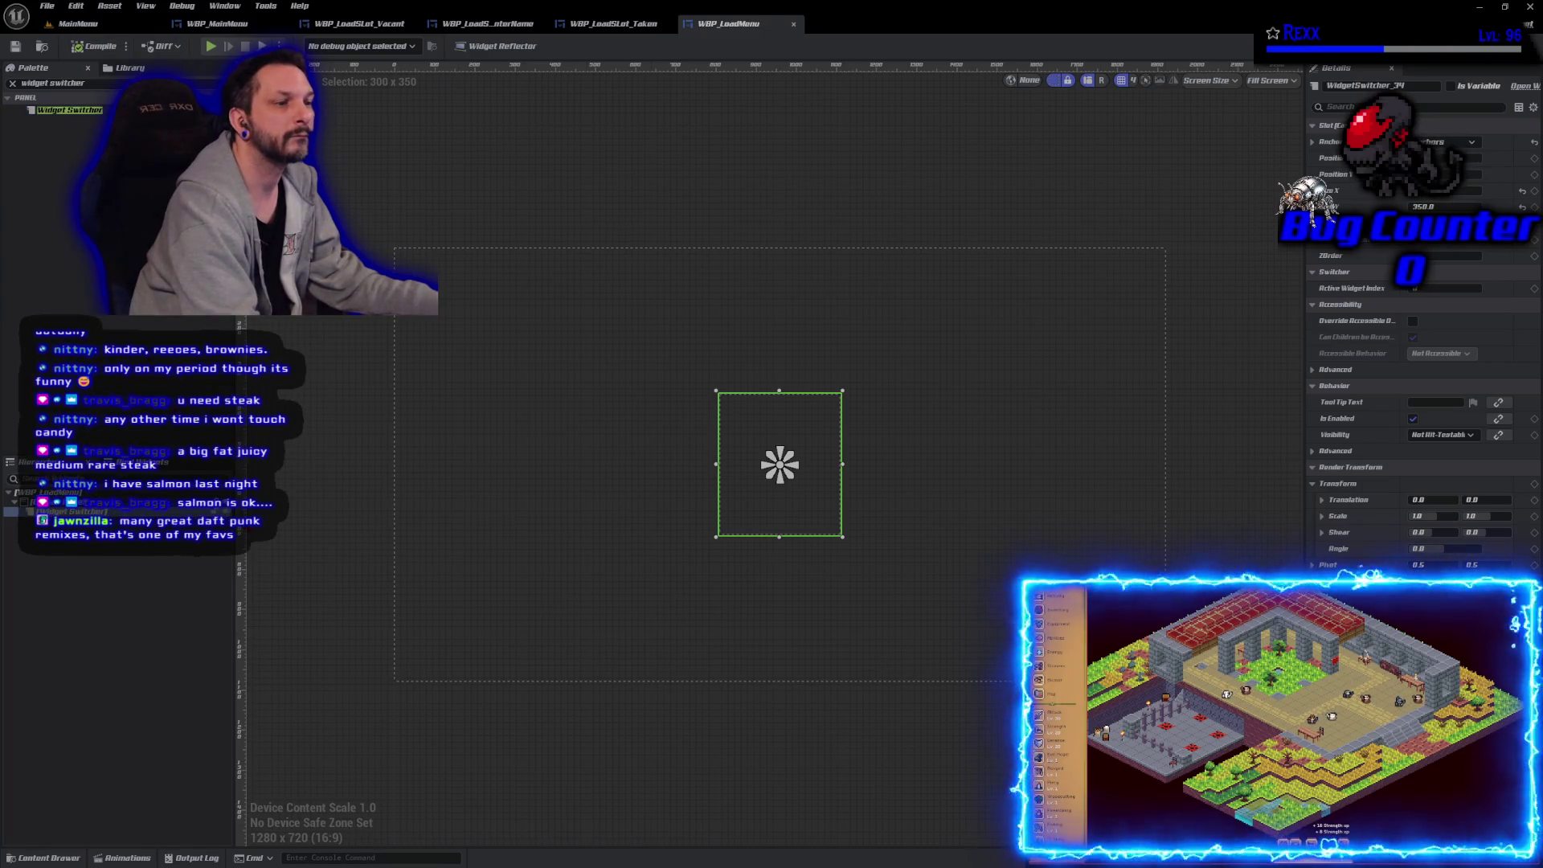
Step: Move the selected Widget Switcher to the left of the canvas centre
left_click(324, 683)
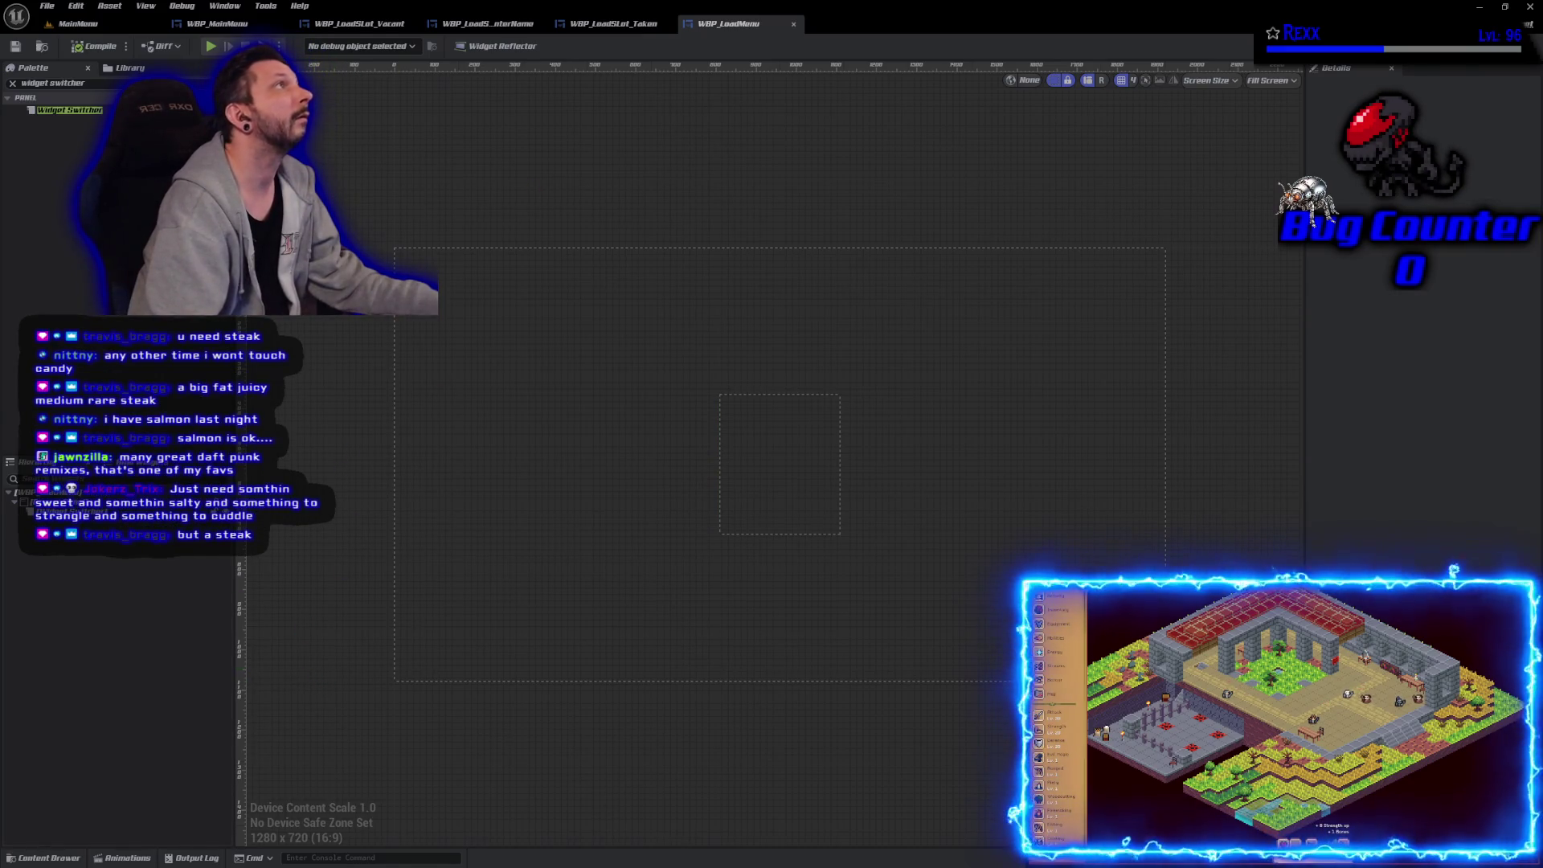
left_click(780, 465)
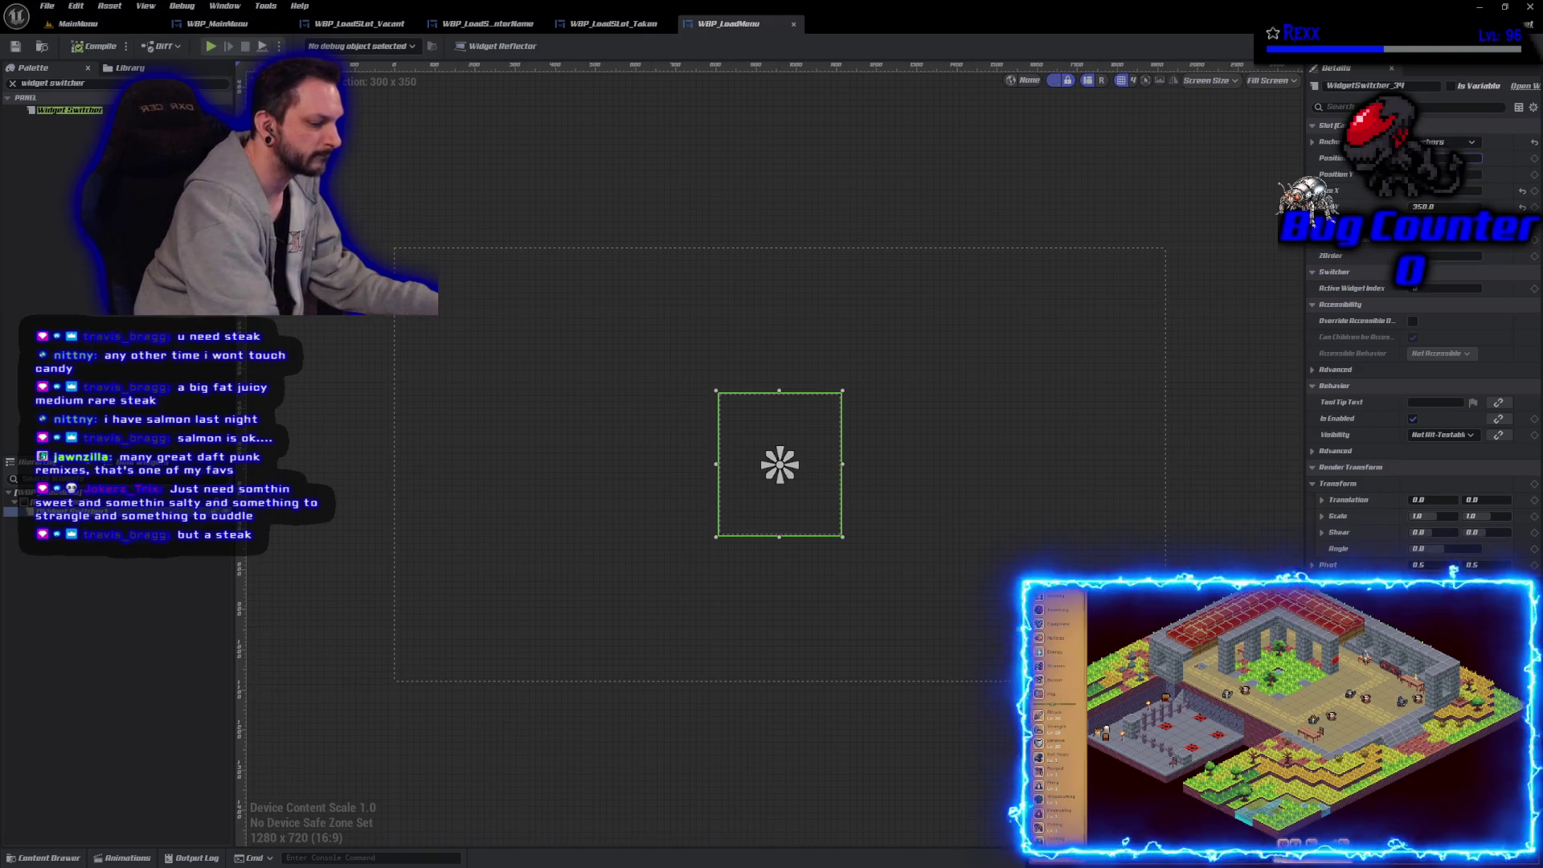
left_click(107, 563)
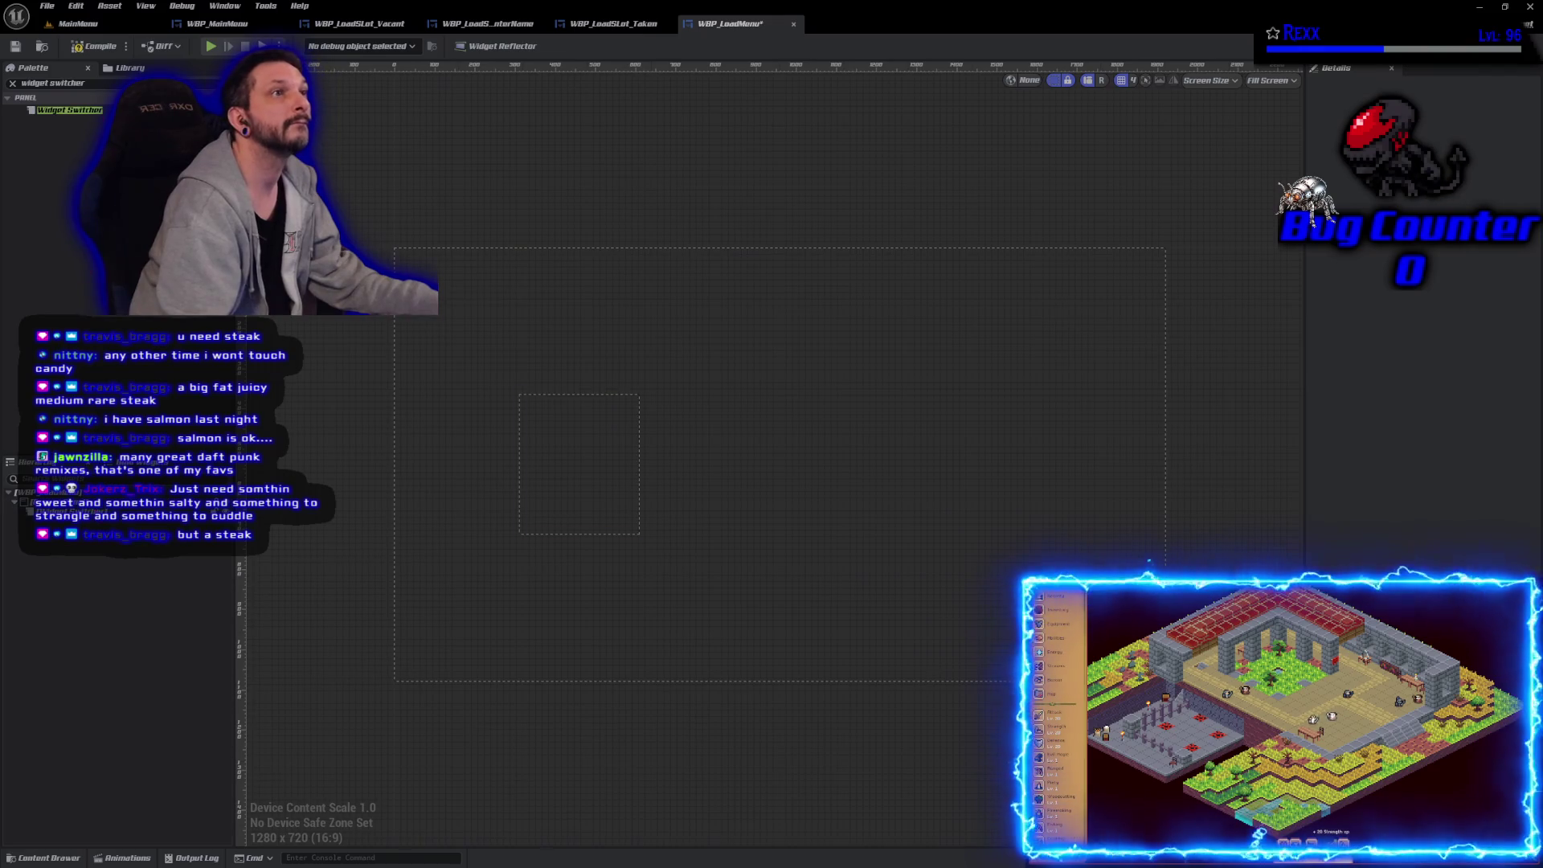
left_click(579, 464)
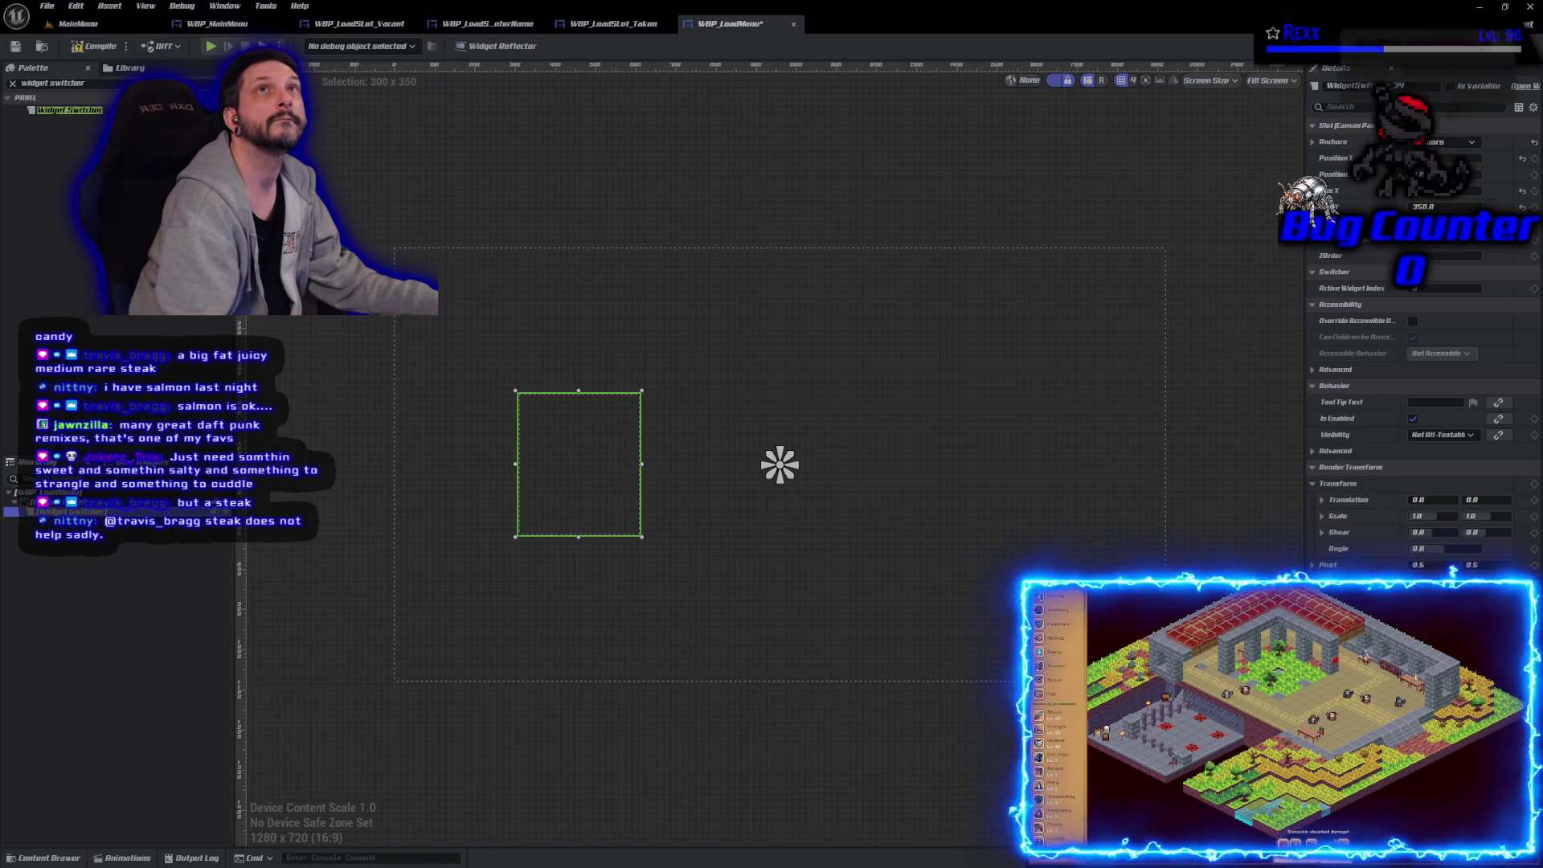
key("ctrl+a")
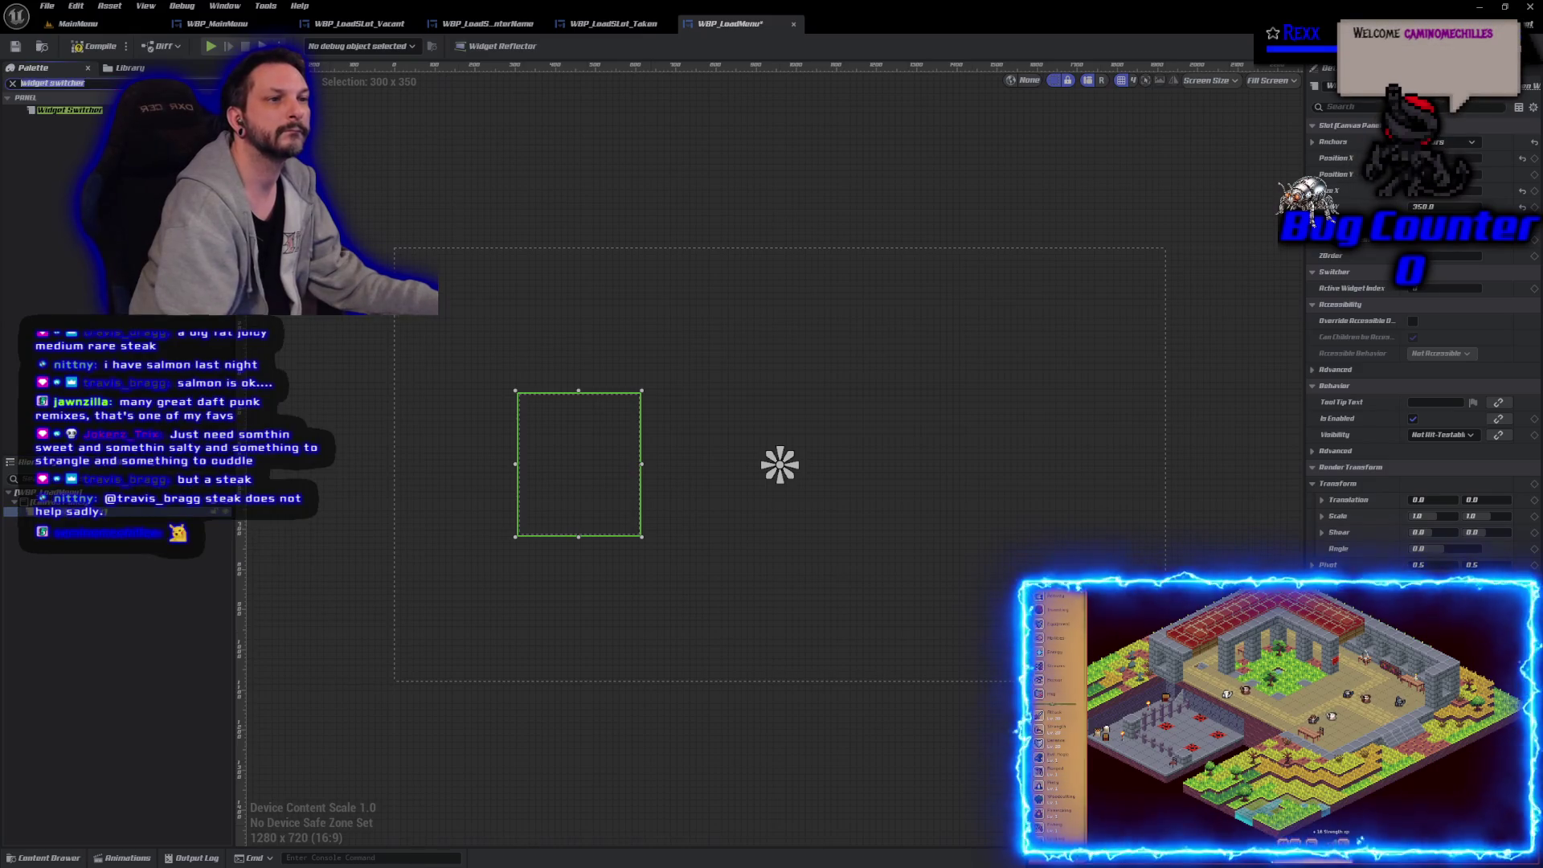
Step: Search the Palette for 'wbp_load' to list the WBP Load Slot widgets
type("wbp")
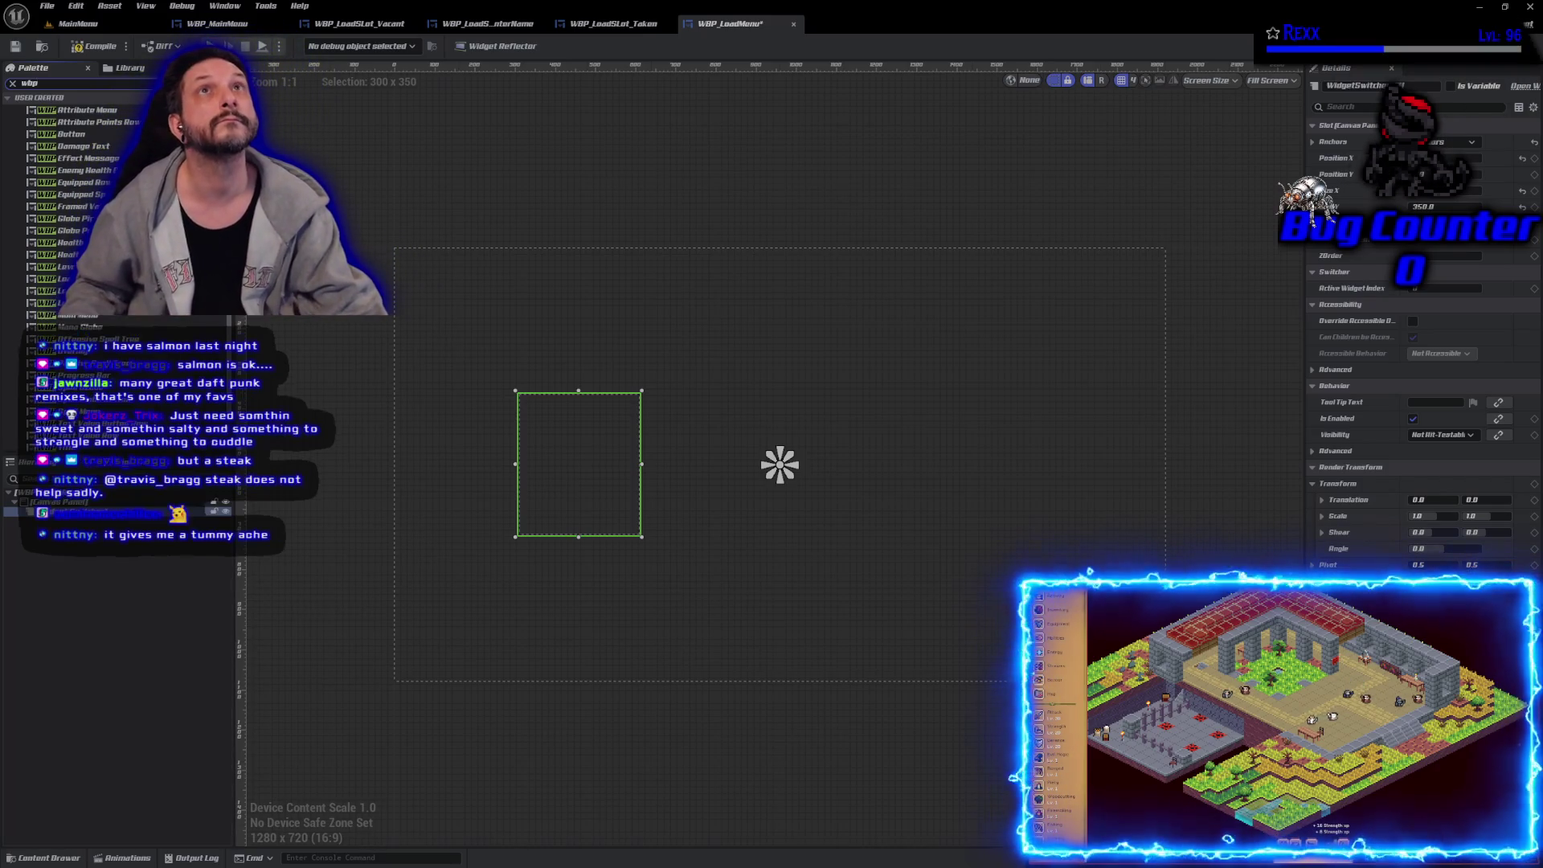
type("_l")
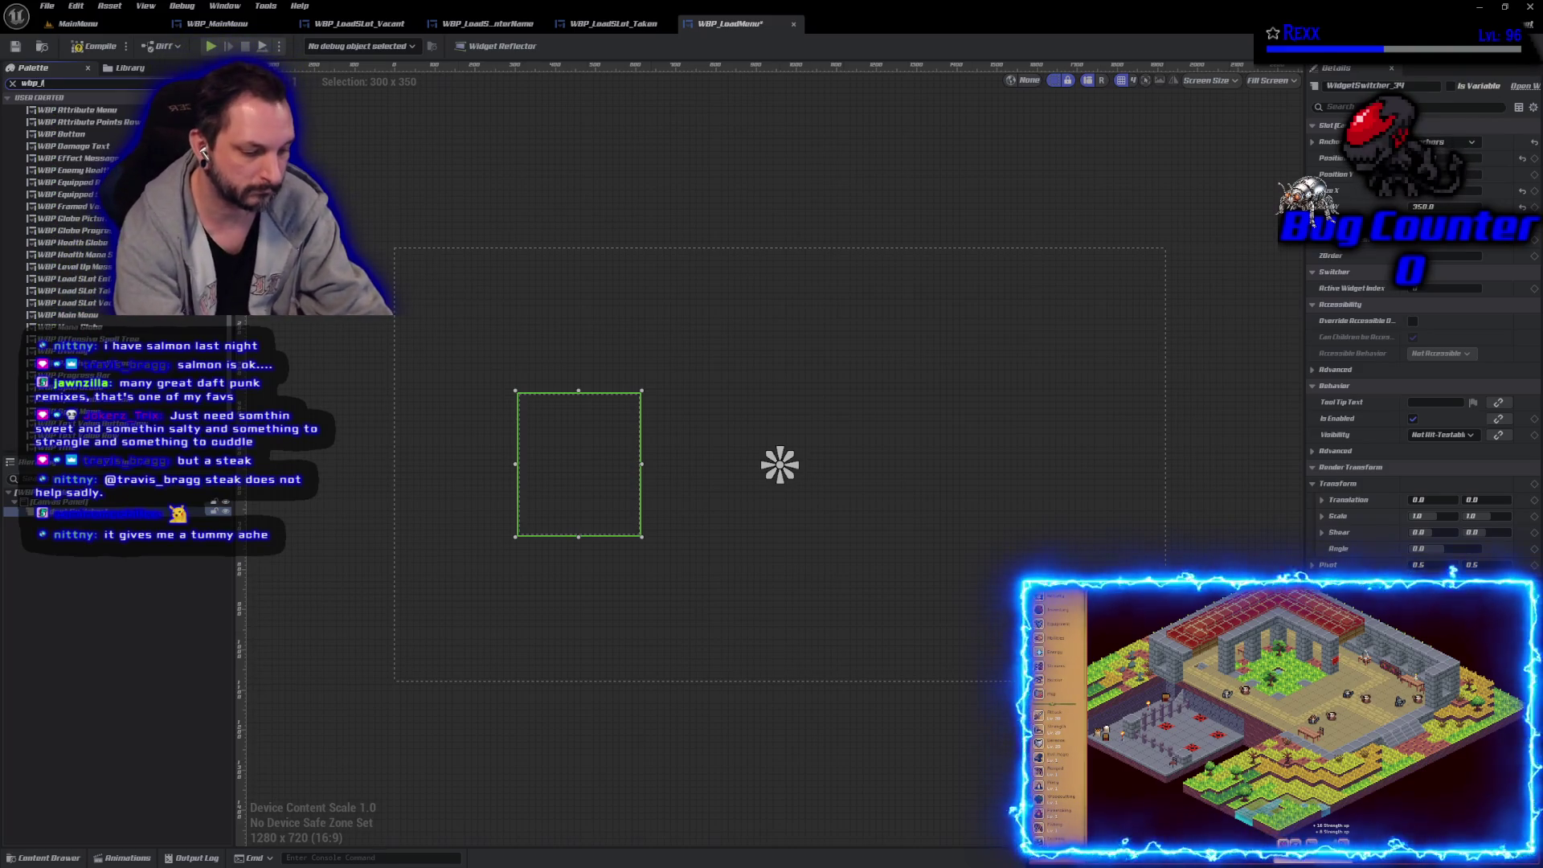
type("oad")
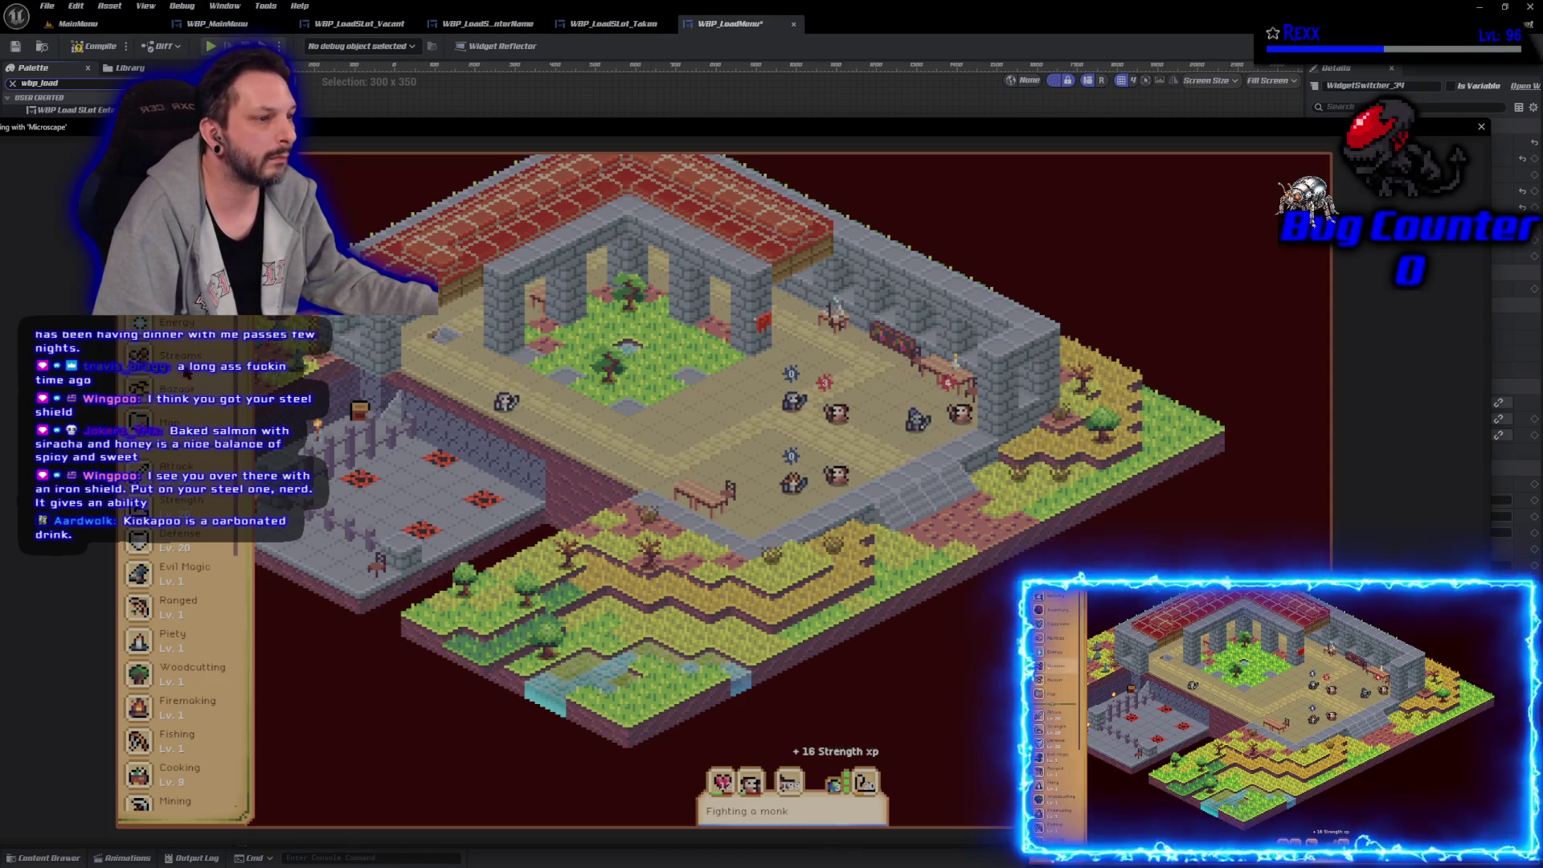
Step: Browse the Bazaar's buy orders and your own offerings history
left_click(189, 392)
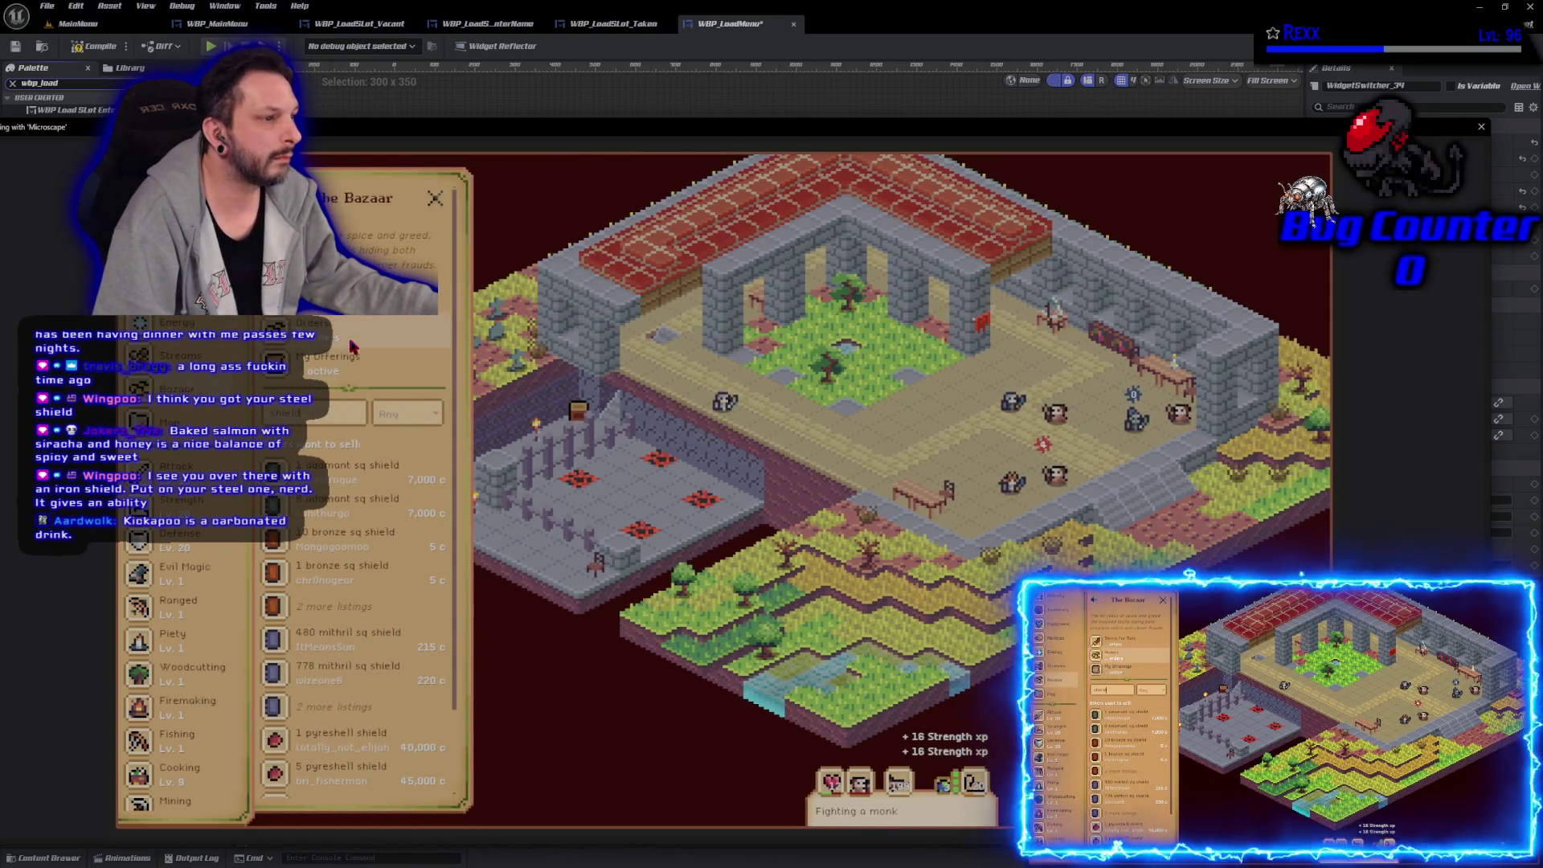
left_click(352, 338)
left_click(354, 363)
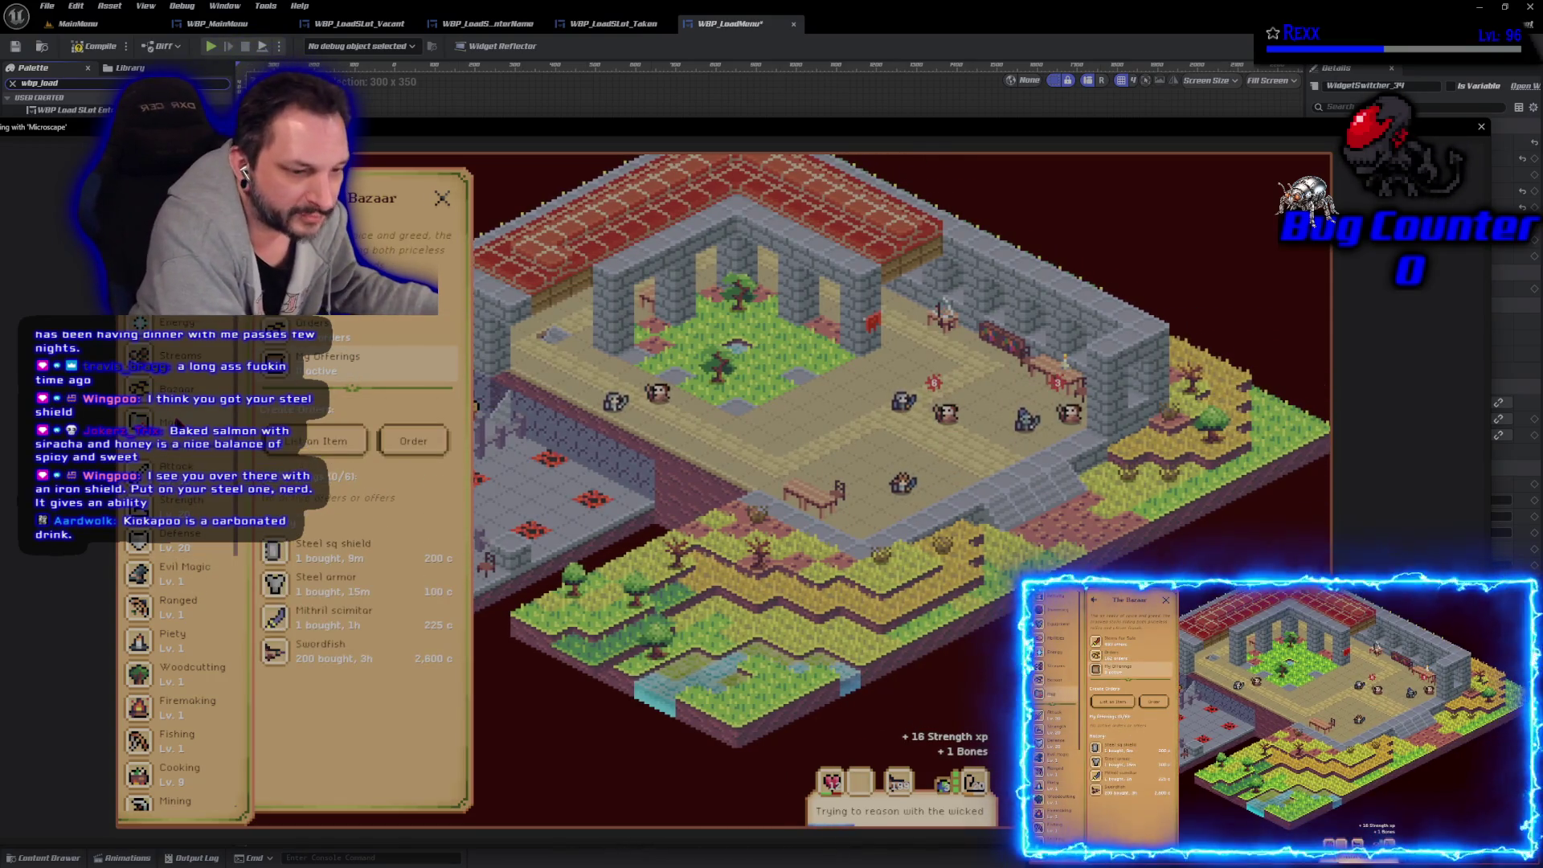
scroll(180, 563, "down", 5)
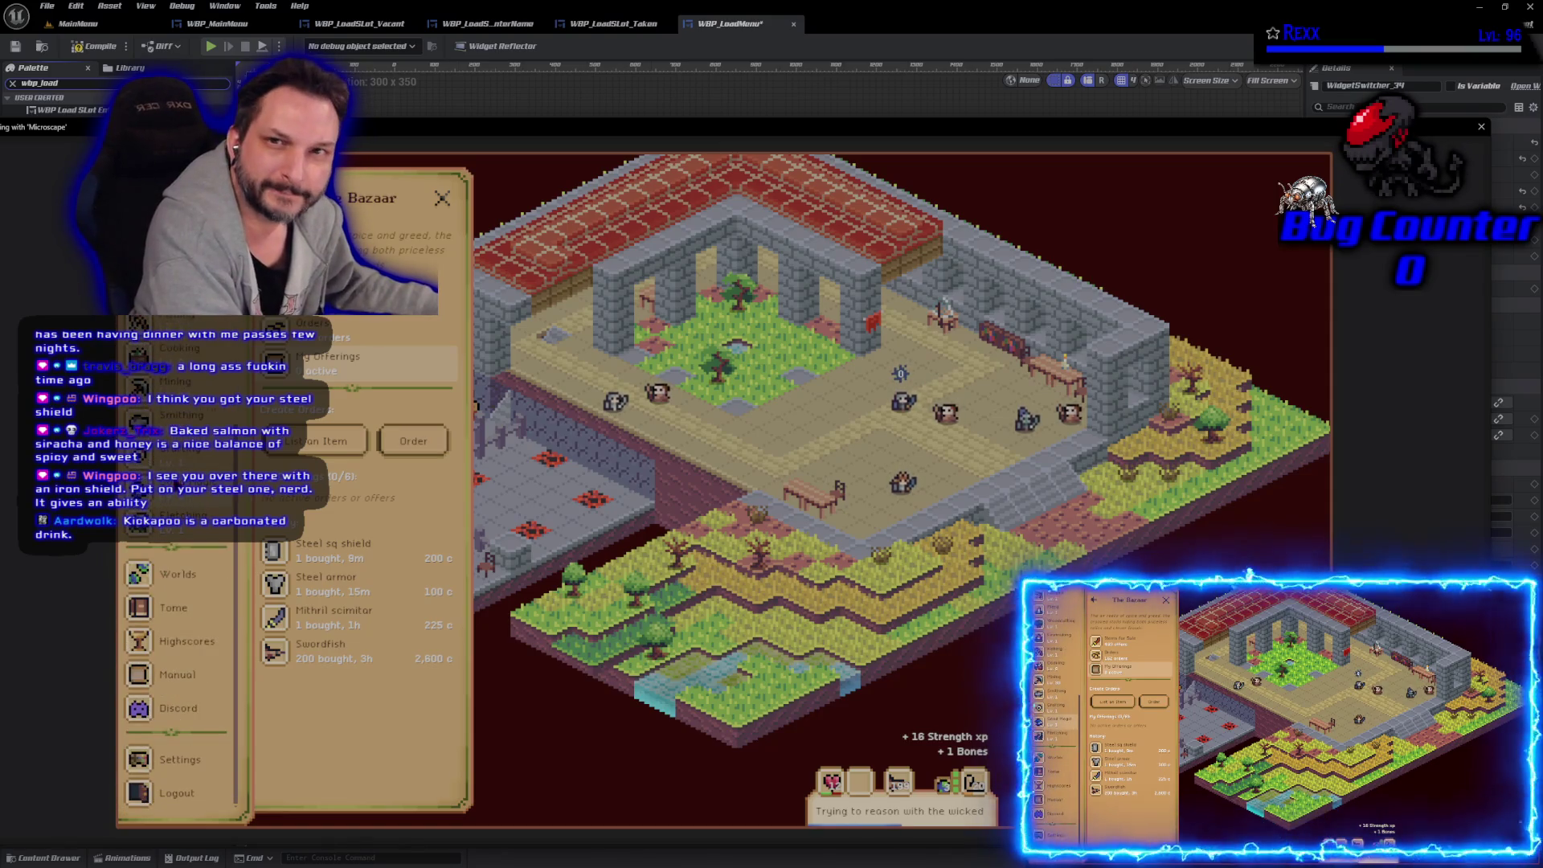
scroll(181, 643, "up", 2)
scroll(181, 603, "up", 5)
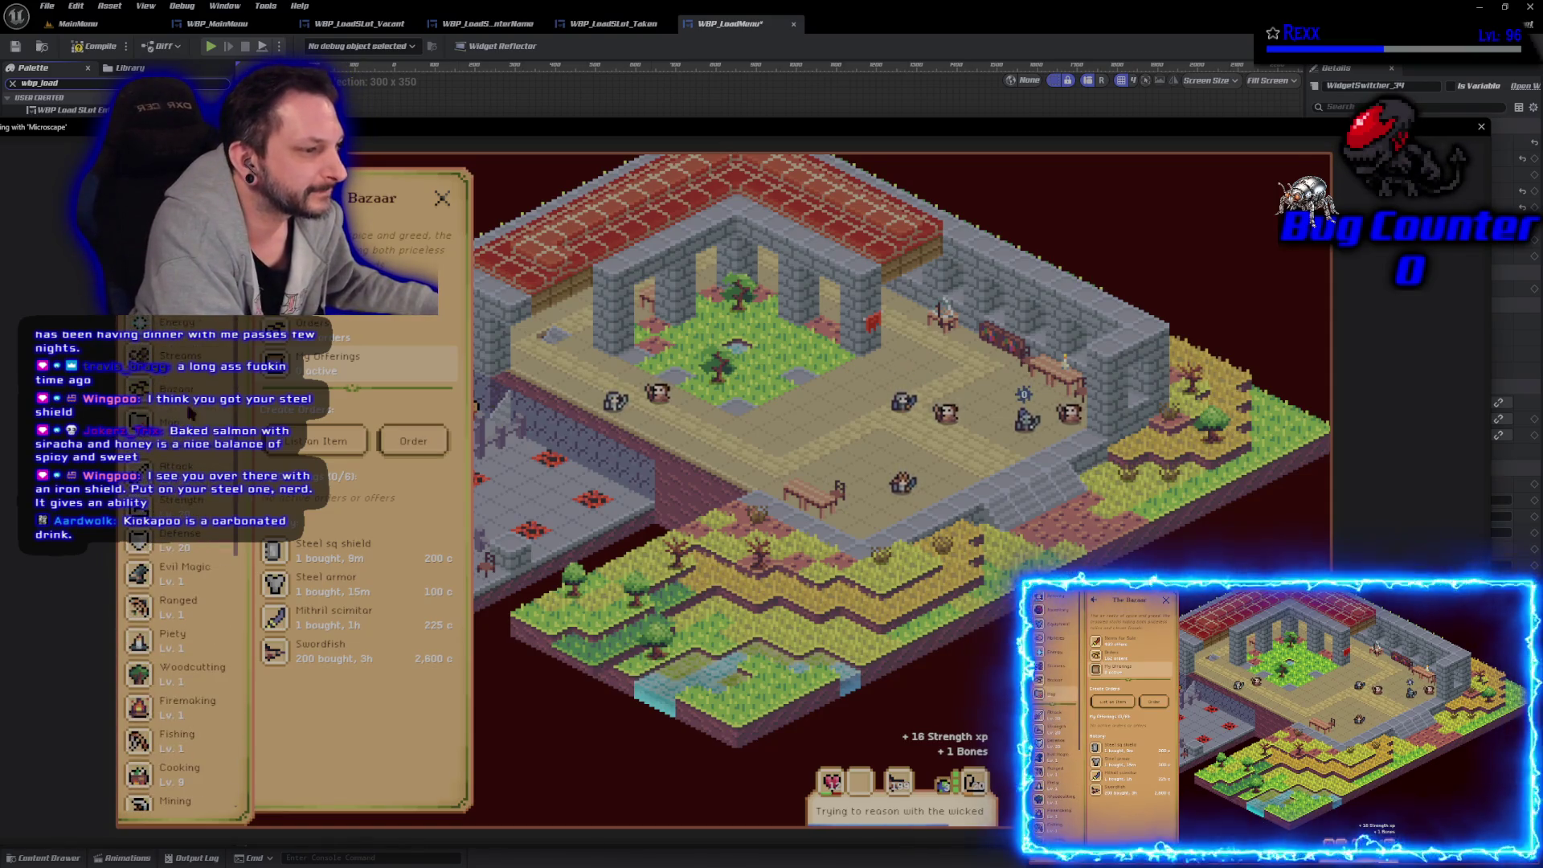
Step: Swap the equipped iron shield for a shield from the Equip Shield list
left_click(323, 299)
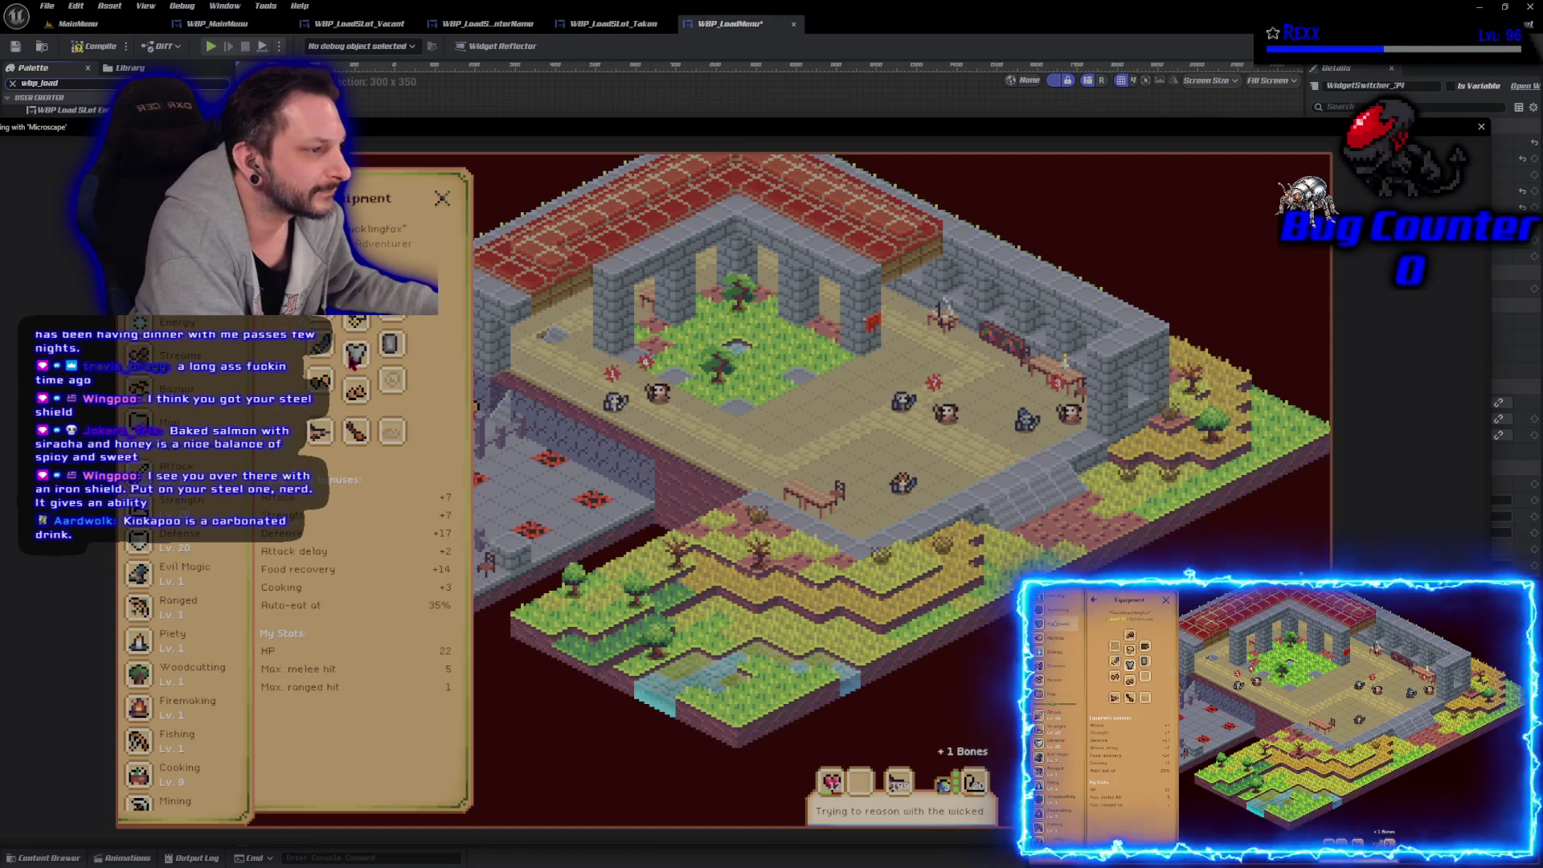
left_click(400, 344)
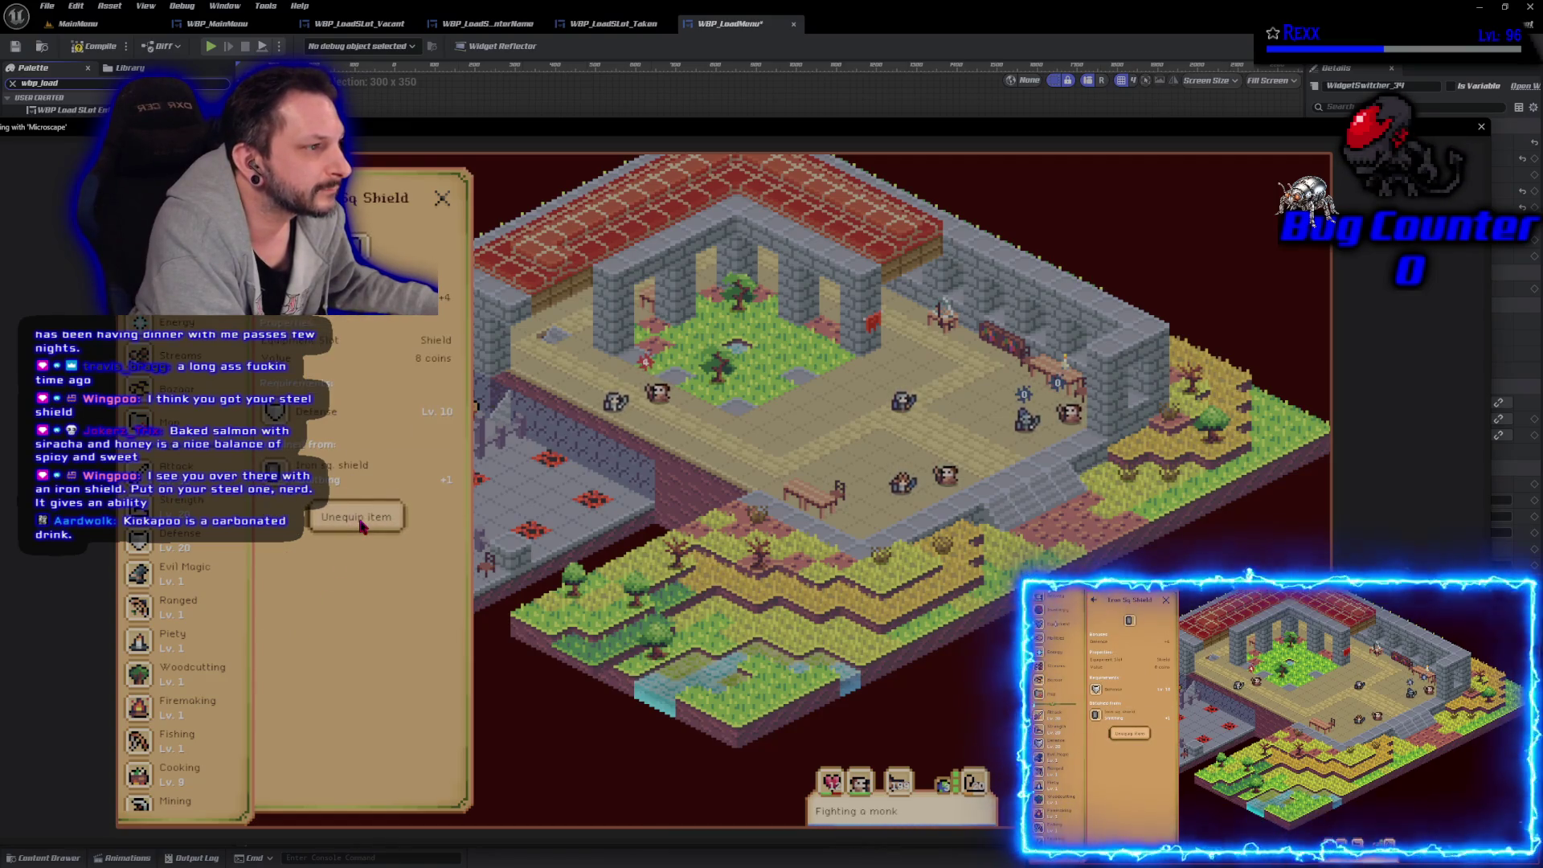
left_click(358, 518)
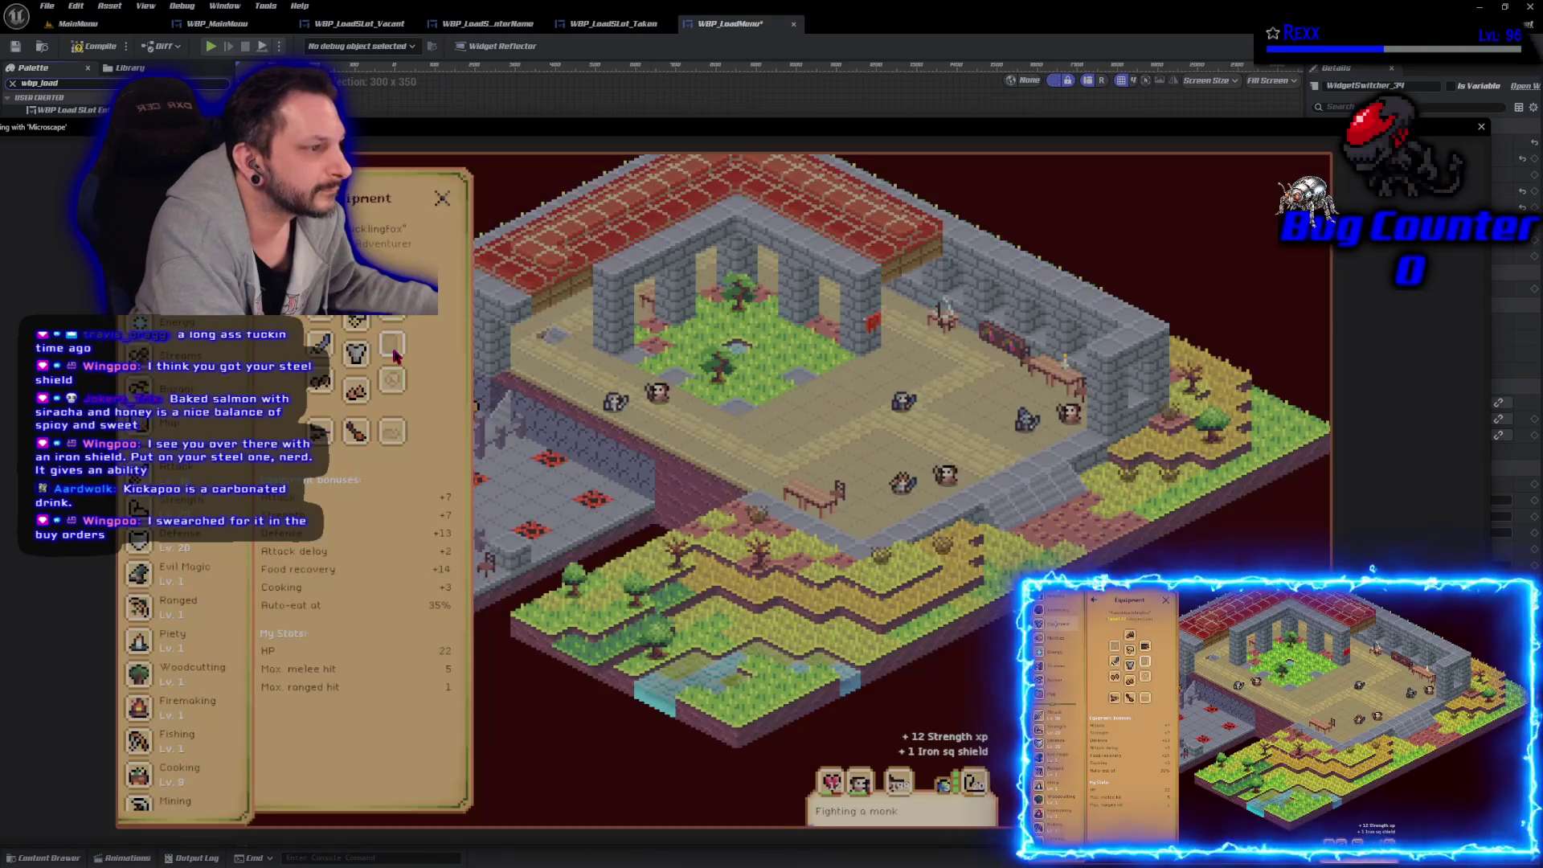
left_click(394, 354)
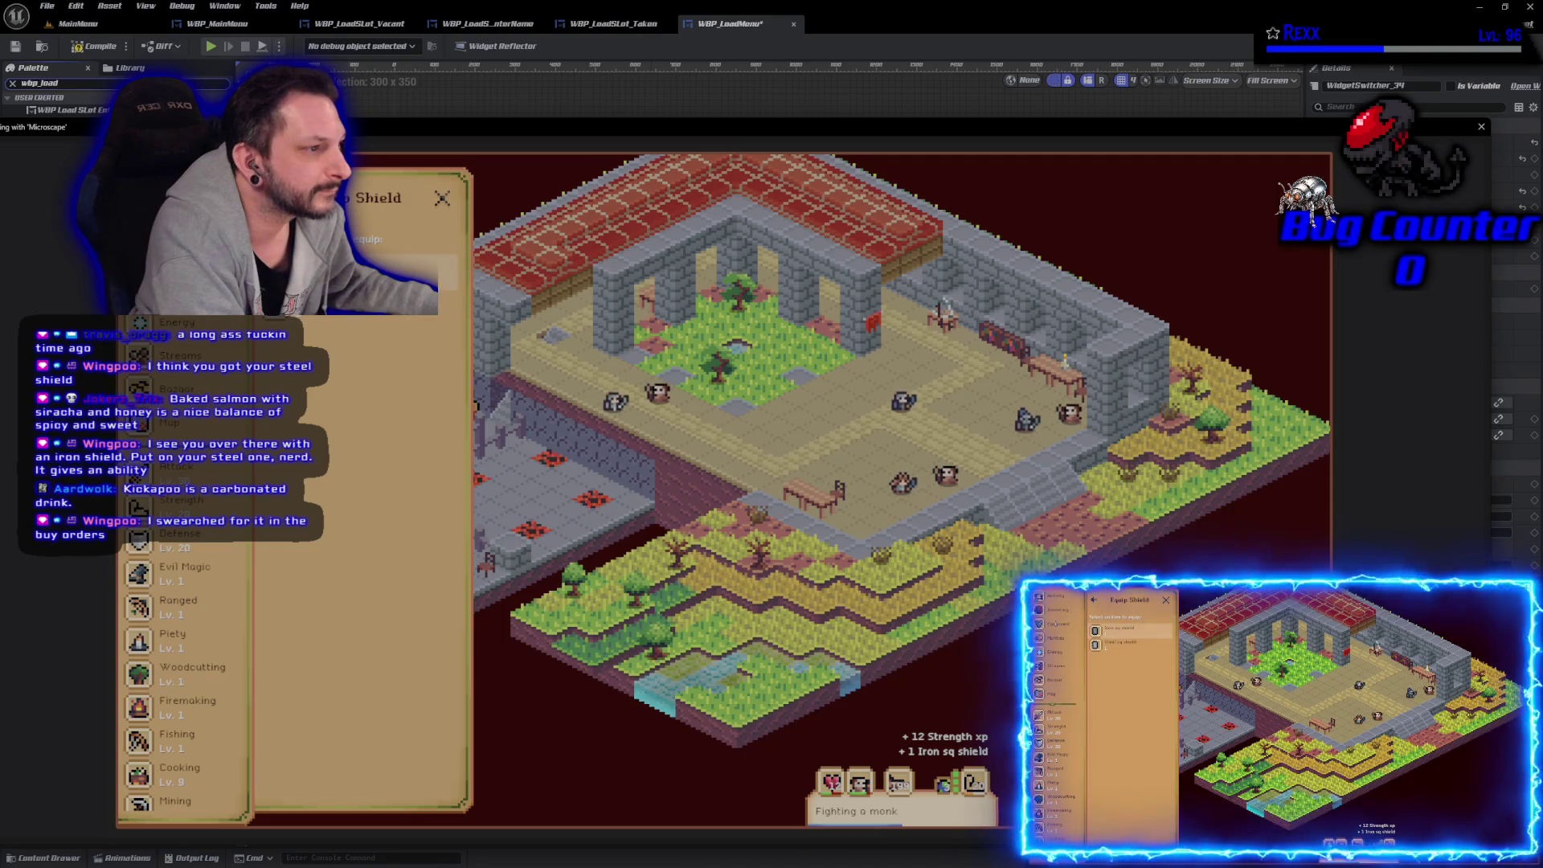
left_click(402, 273)
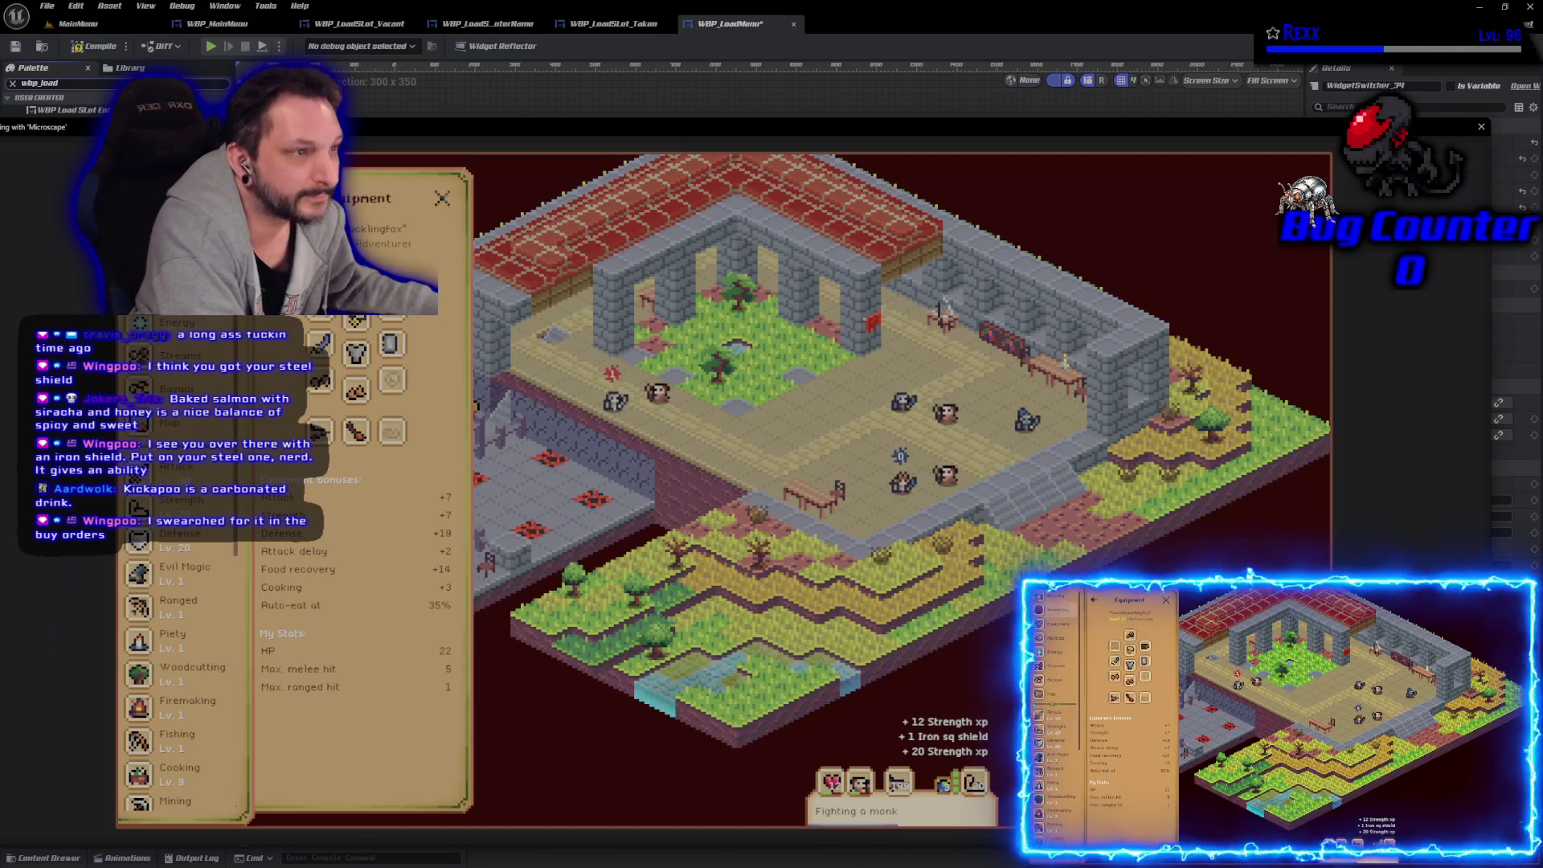
Step: Maximize the game view with F11 and inspect the equipped Leather Gloves
key("F11")
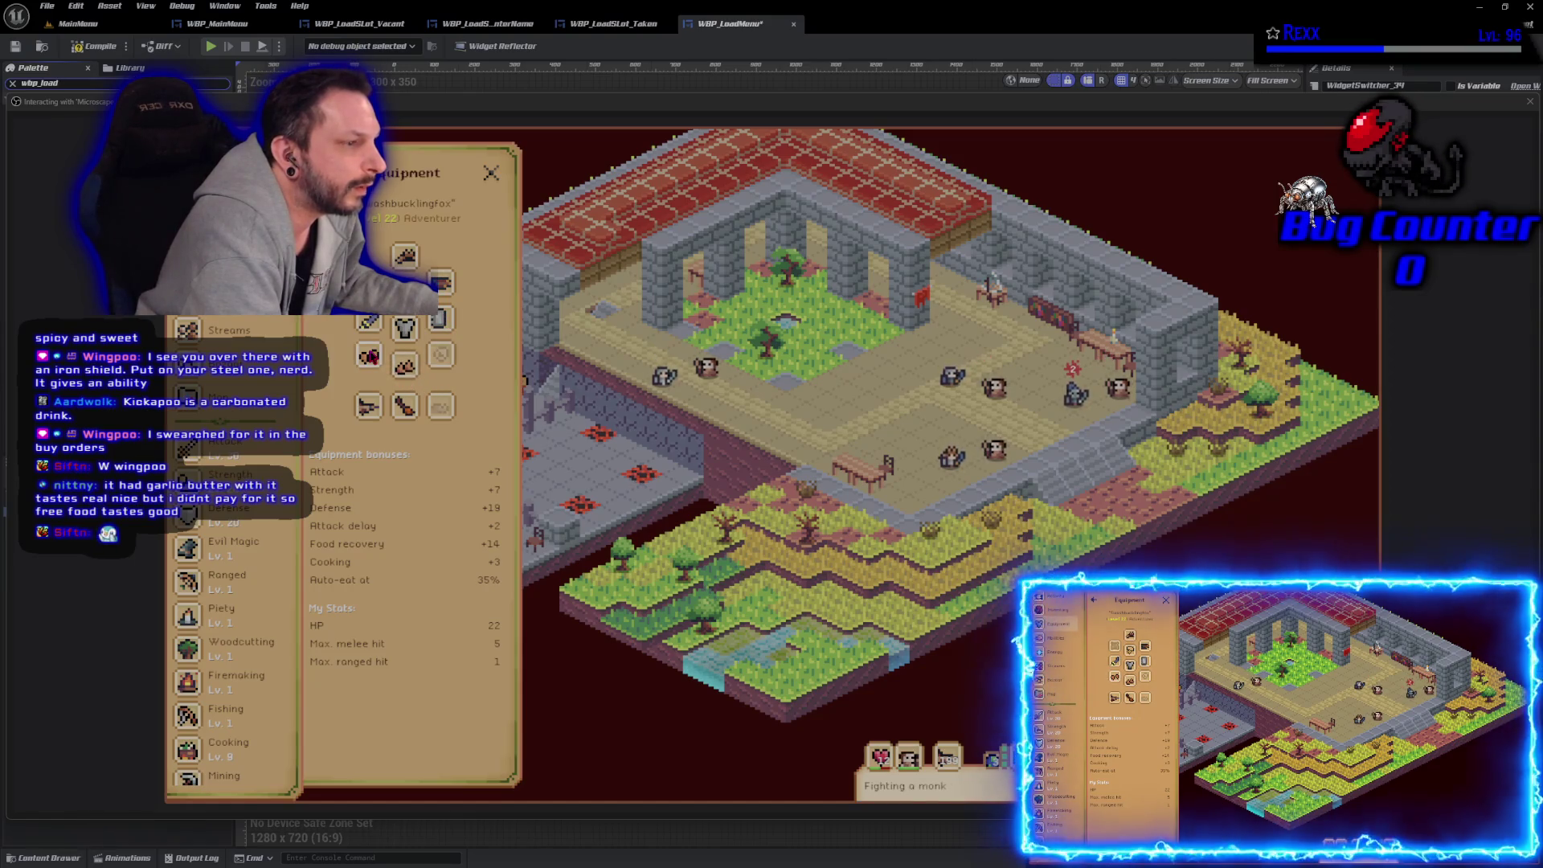
left_click(371, 357)
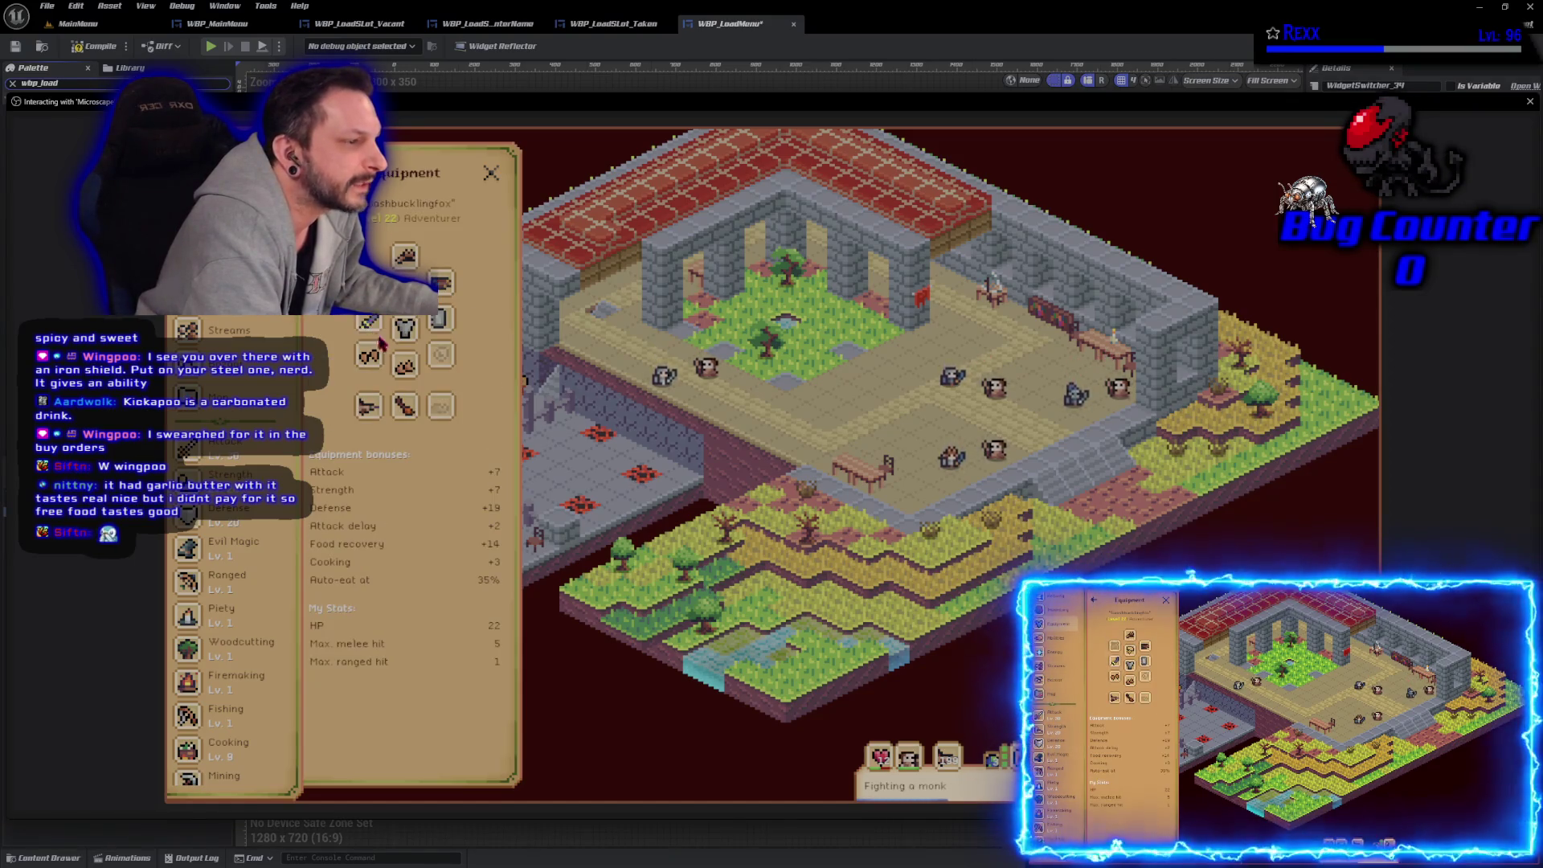
Step: Open the Bazaar and search its sell listings for 'steel'
left_click(321, 172)
left_click(213, 381)
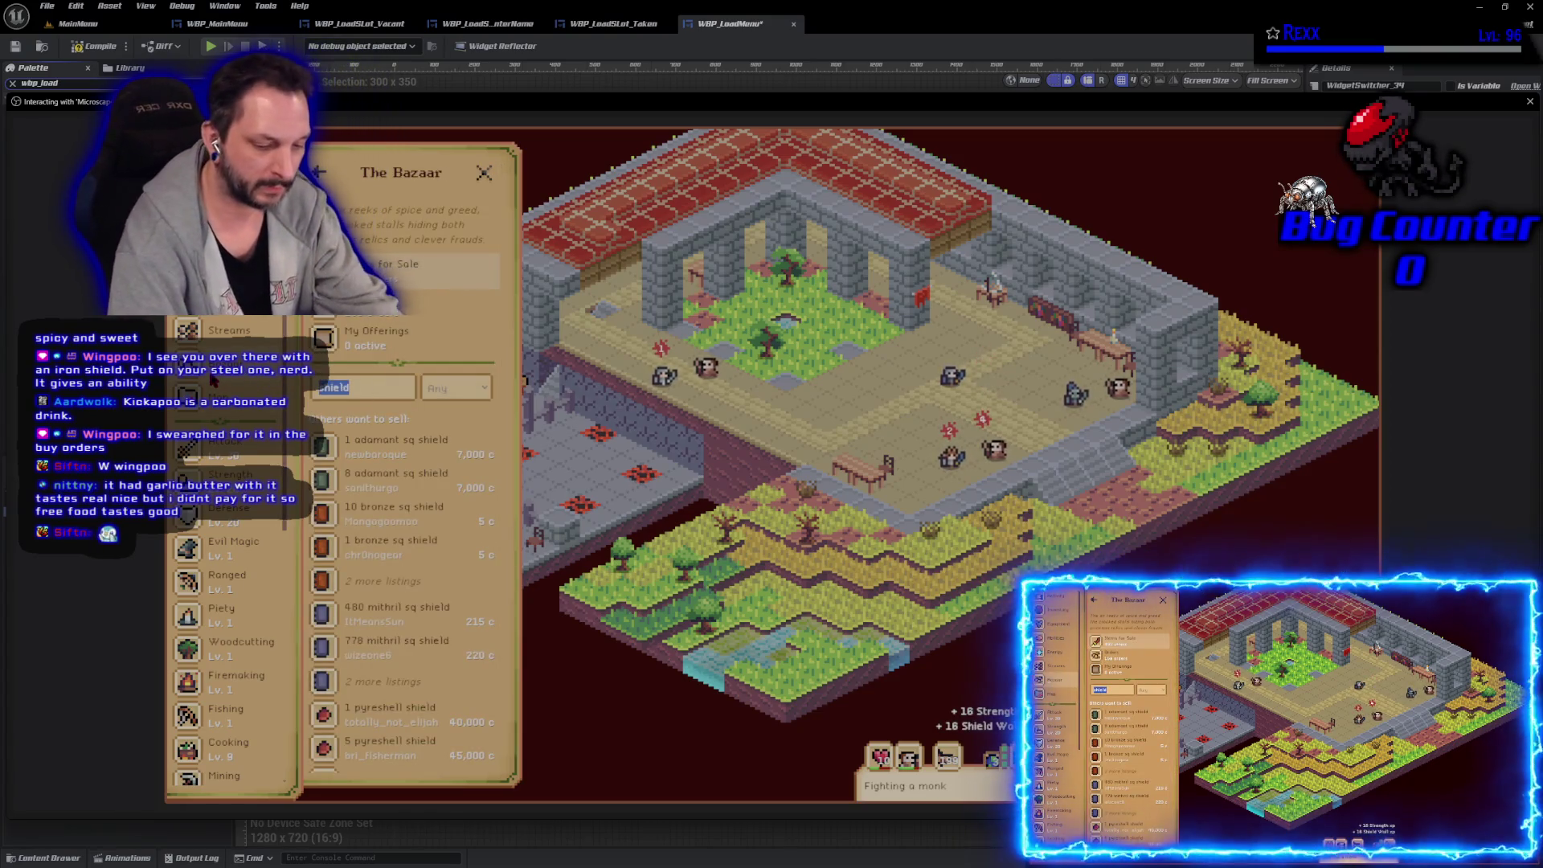
type("steel")
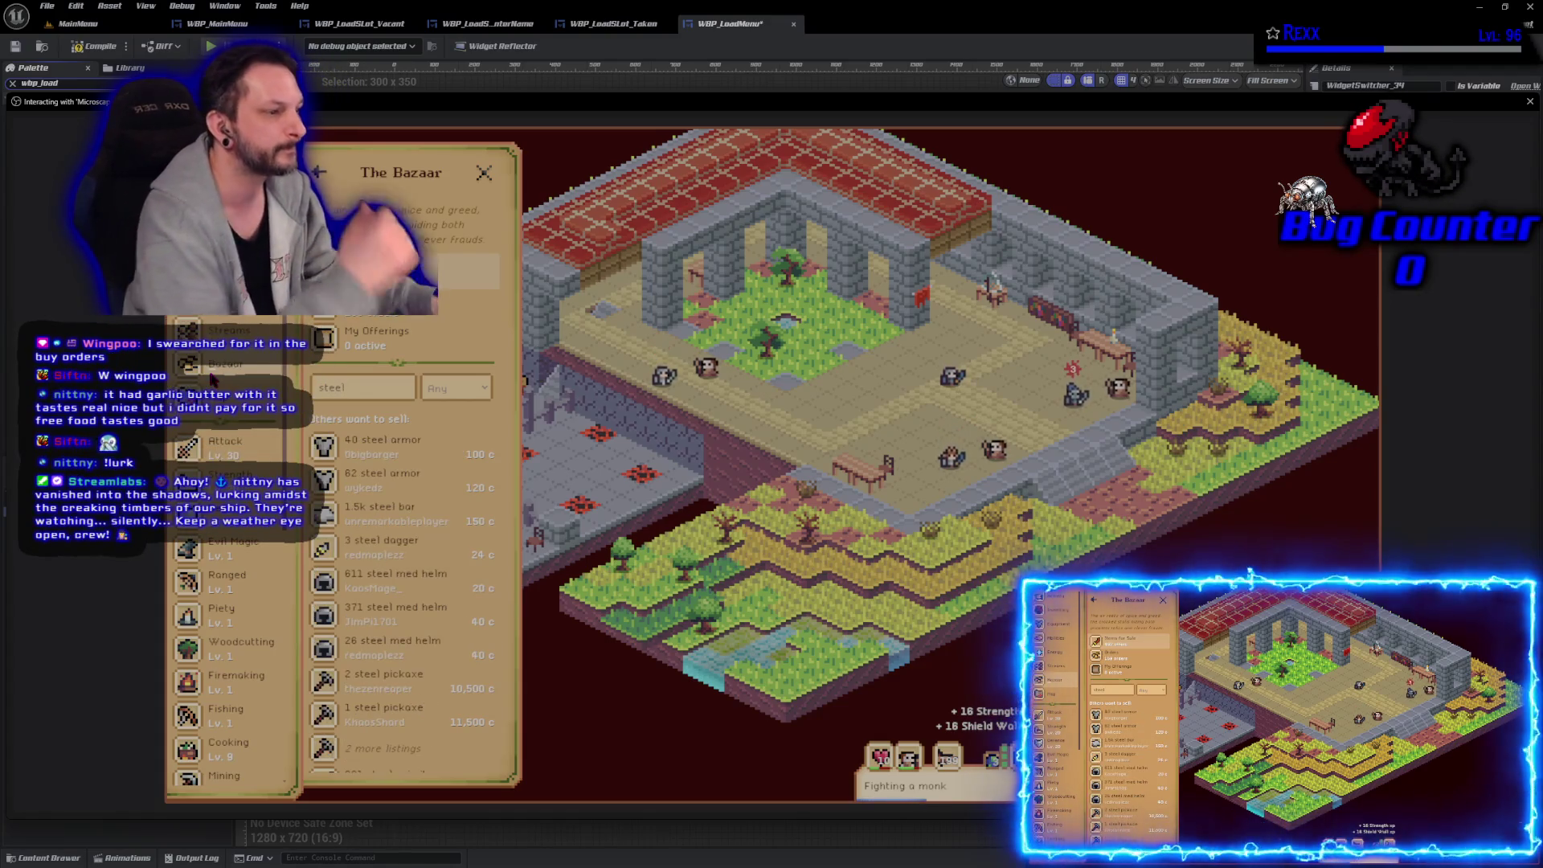
scroll(413, 555, "down", 5)
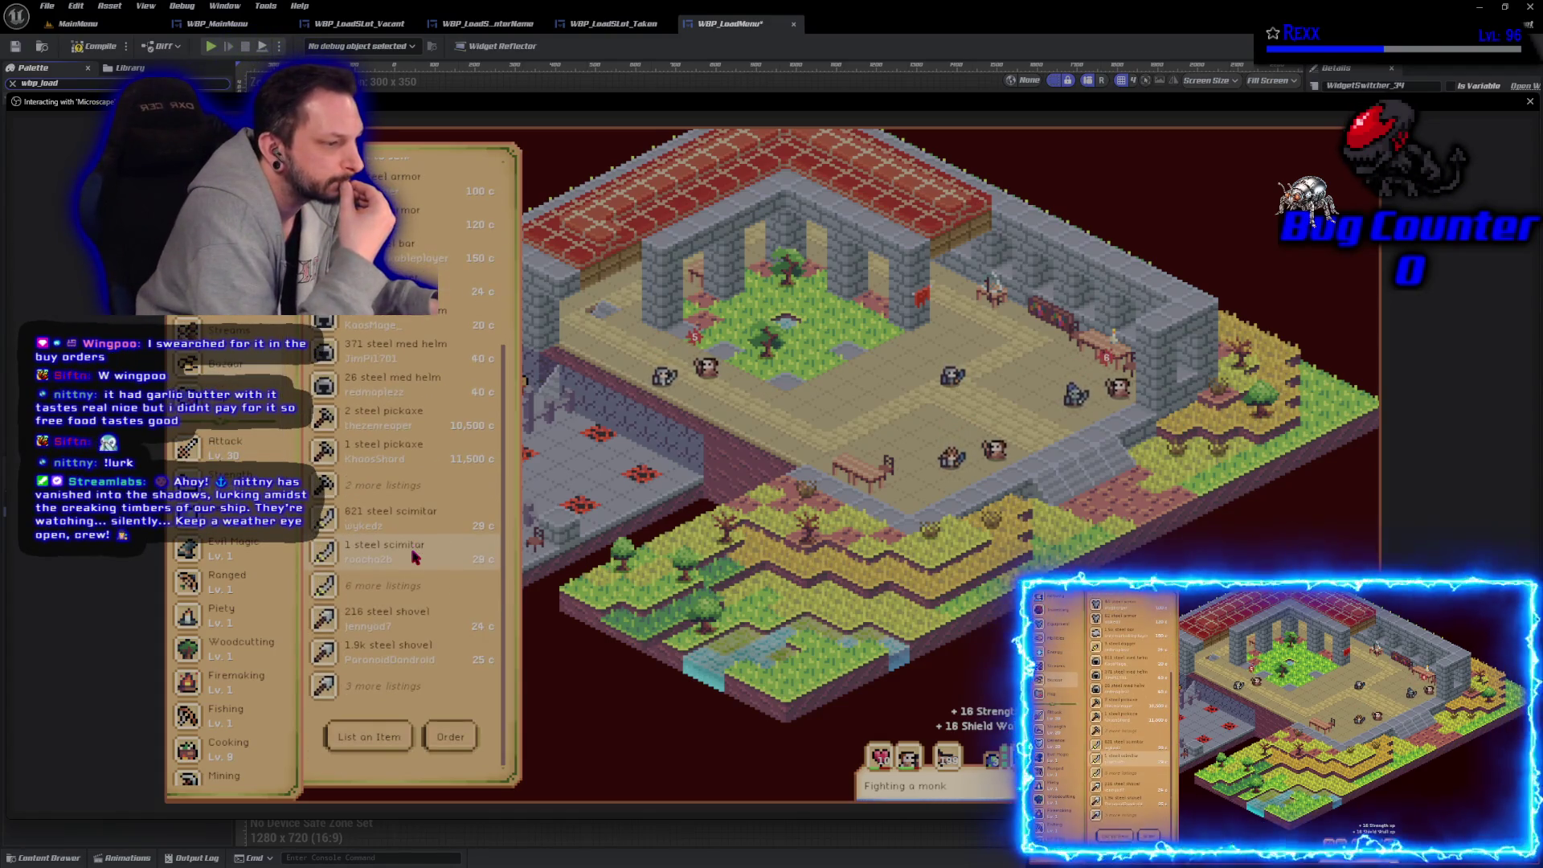
scroll(413, 553, "up", 5)
Step: Try boots and greaves searches, then switch the search to gloves and scroll the results
type("boots")
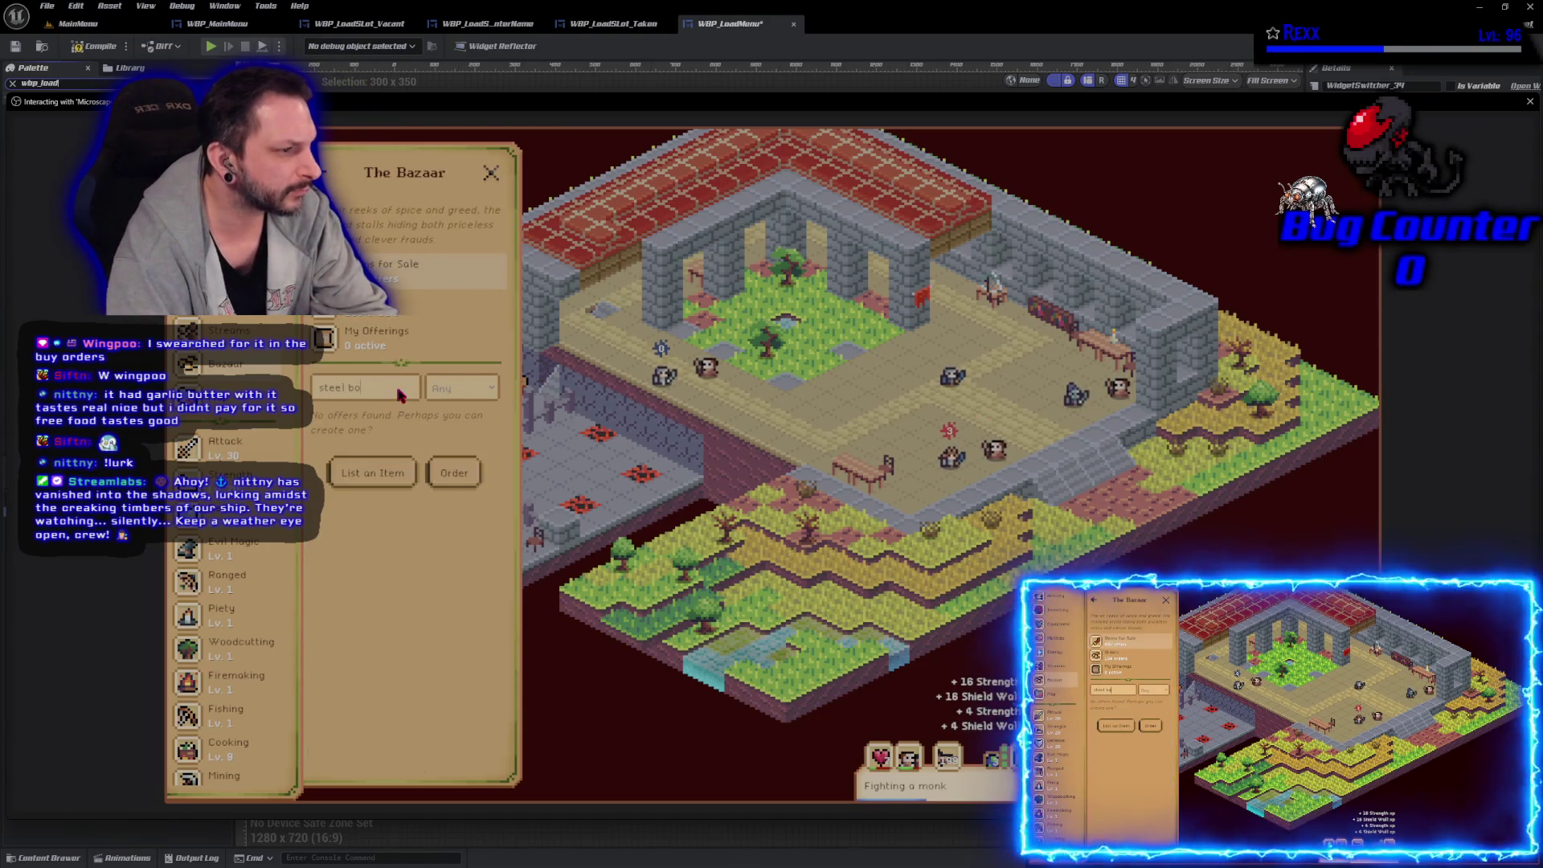
key("BackSpace")
key("BackSpace")
key("BackSpace")
type("greo")
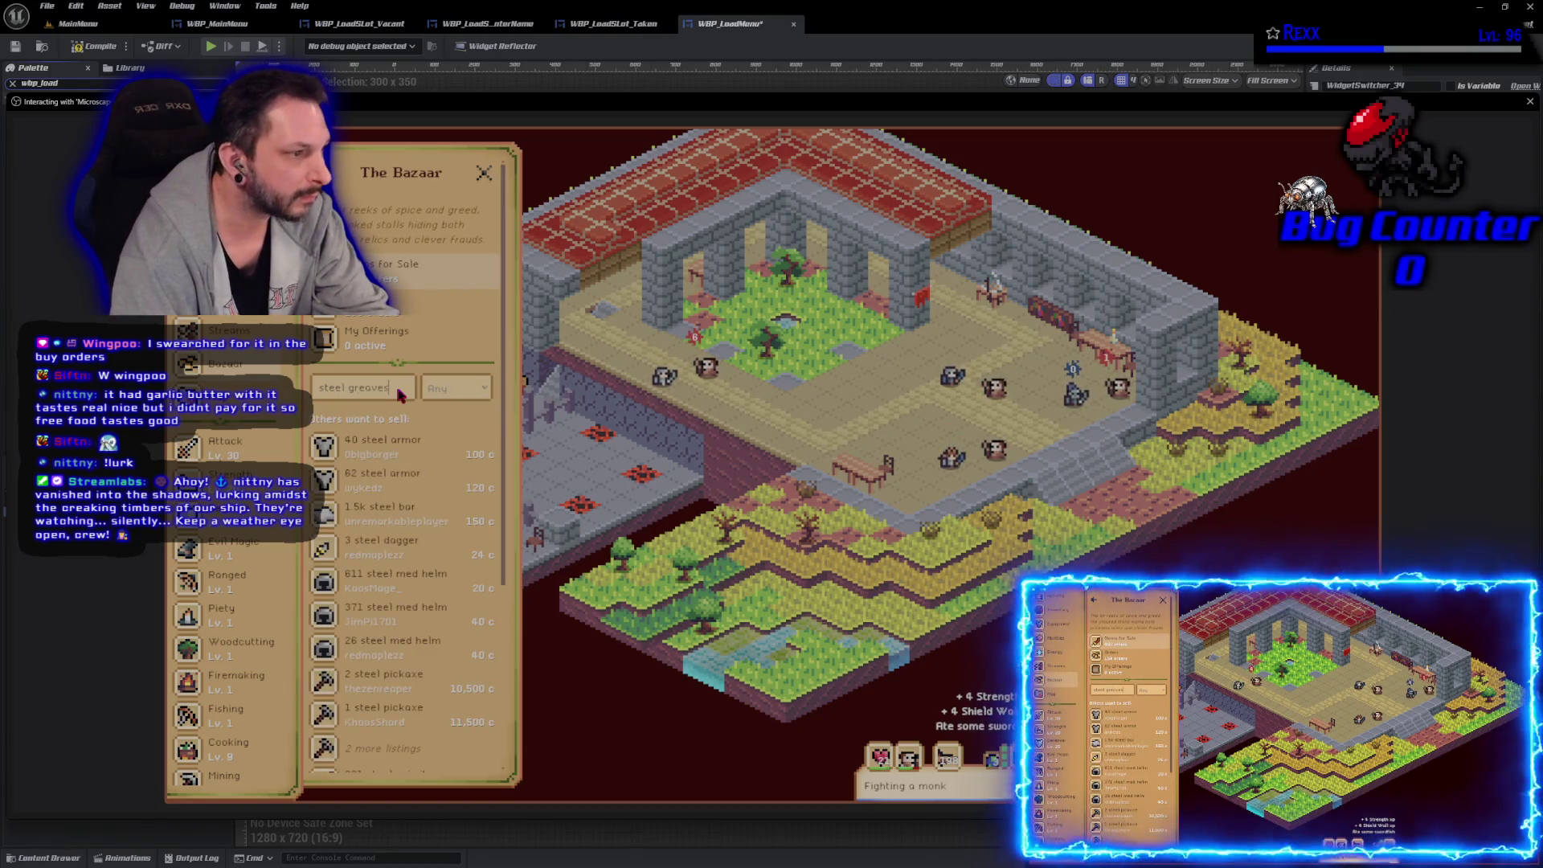
key("BackSpace")
key("BackSpace")
key("BackSpace")
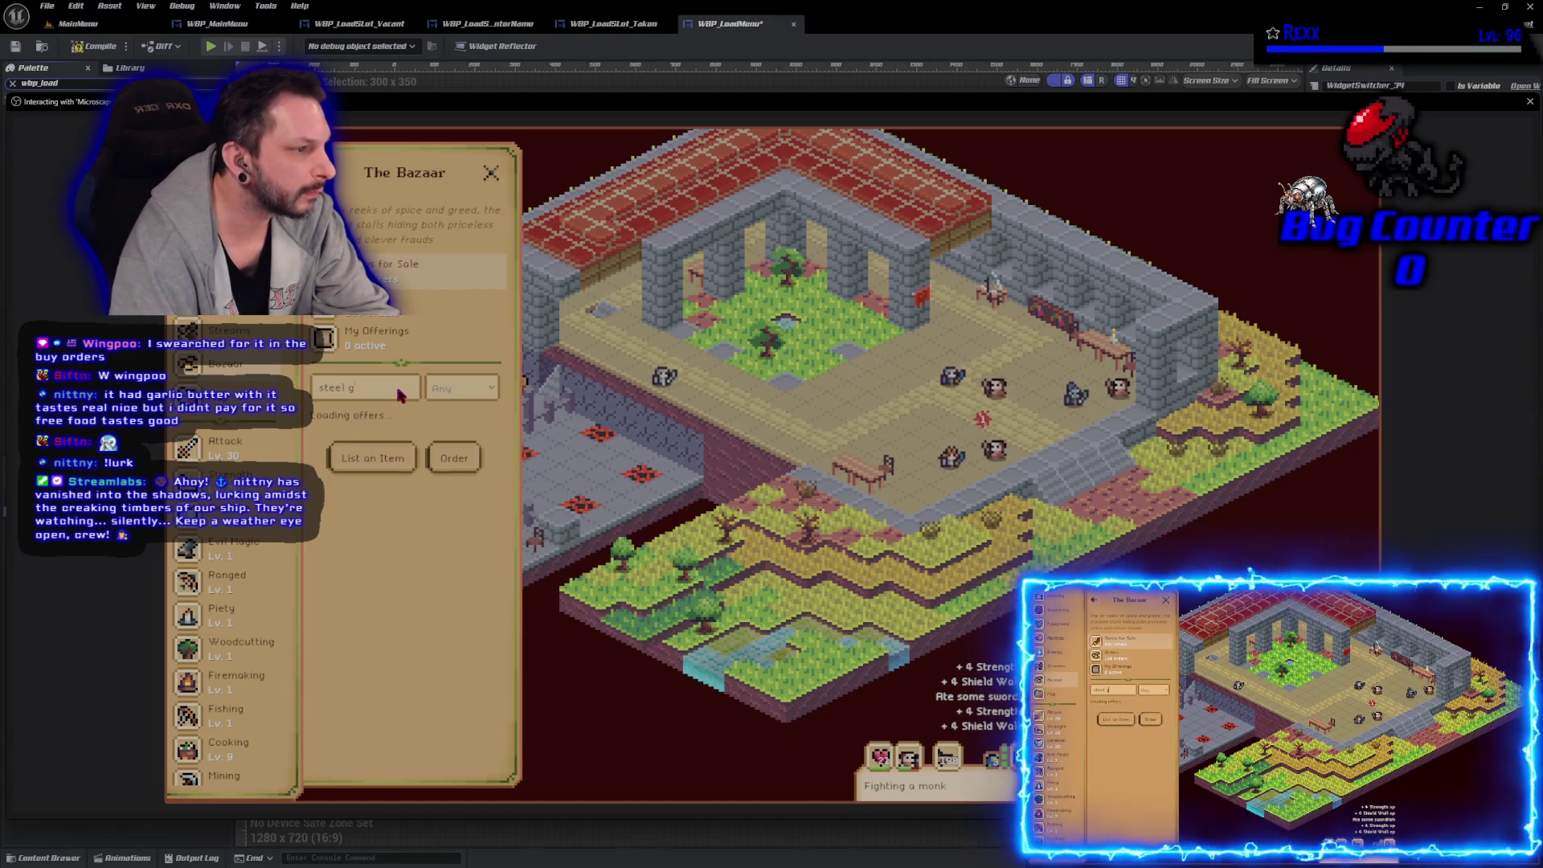
key("BackSpace")
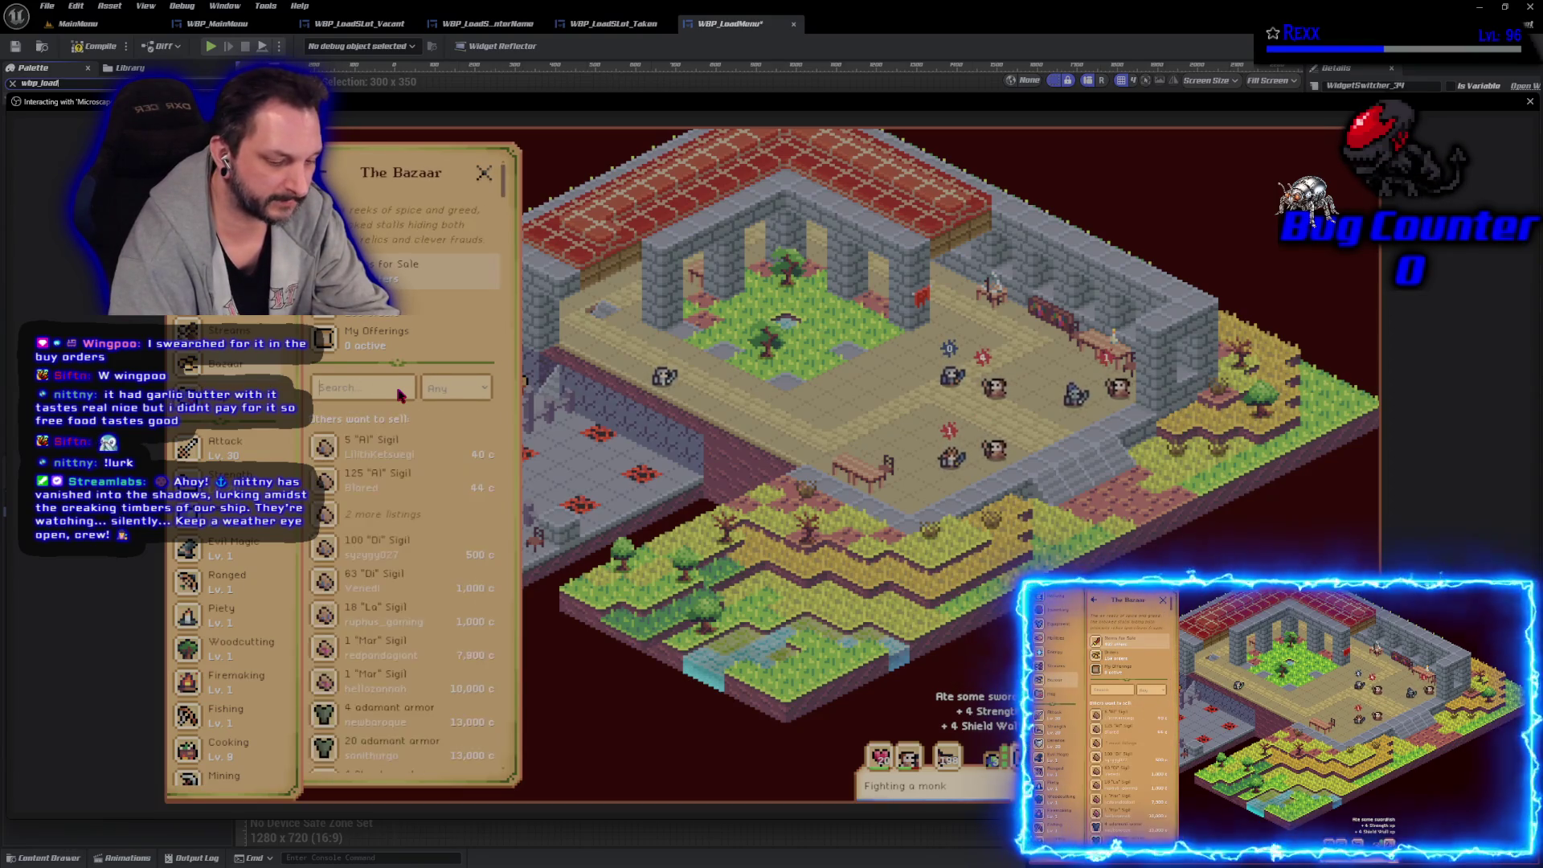
type("gloves")
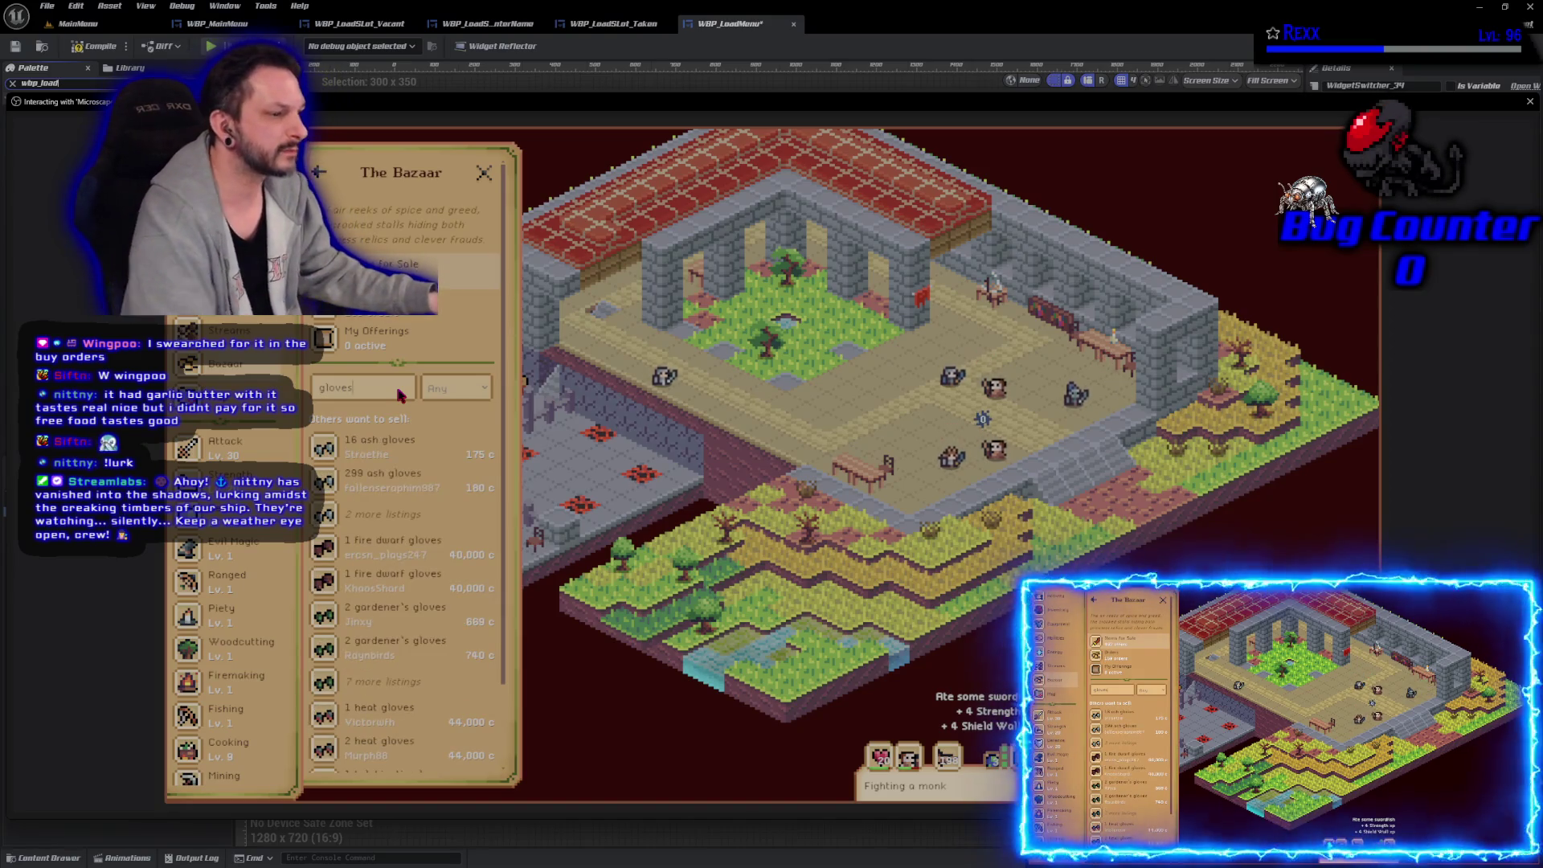
scroll(389, 513, "down", 2)
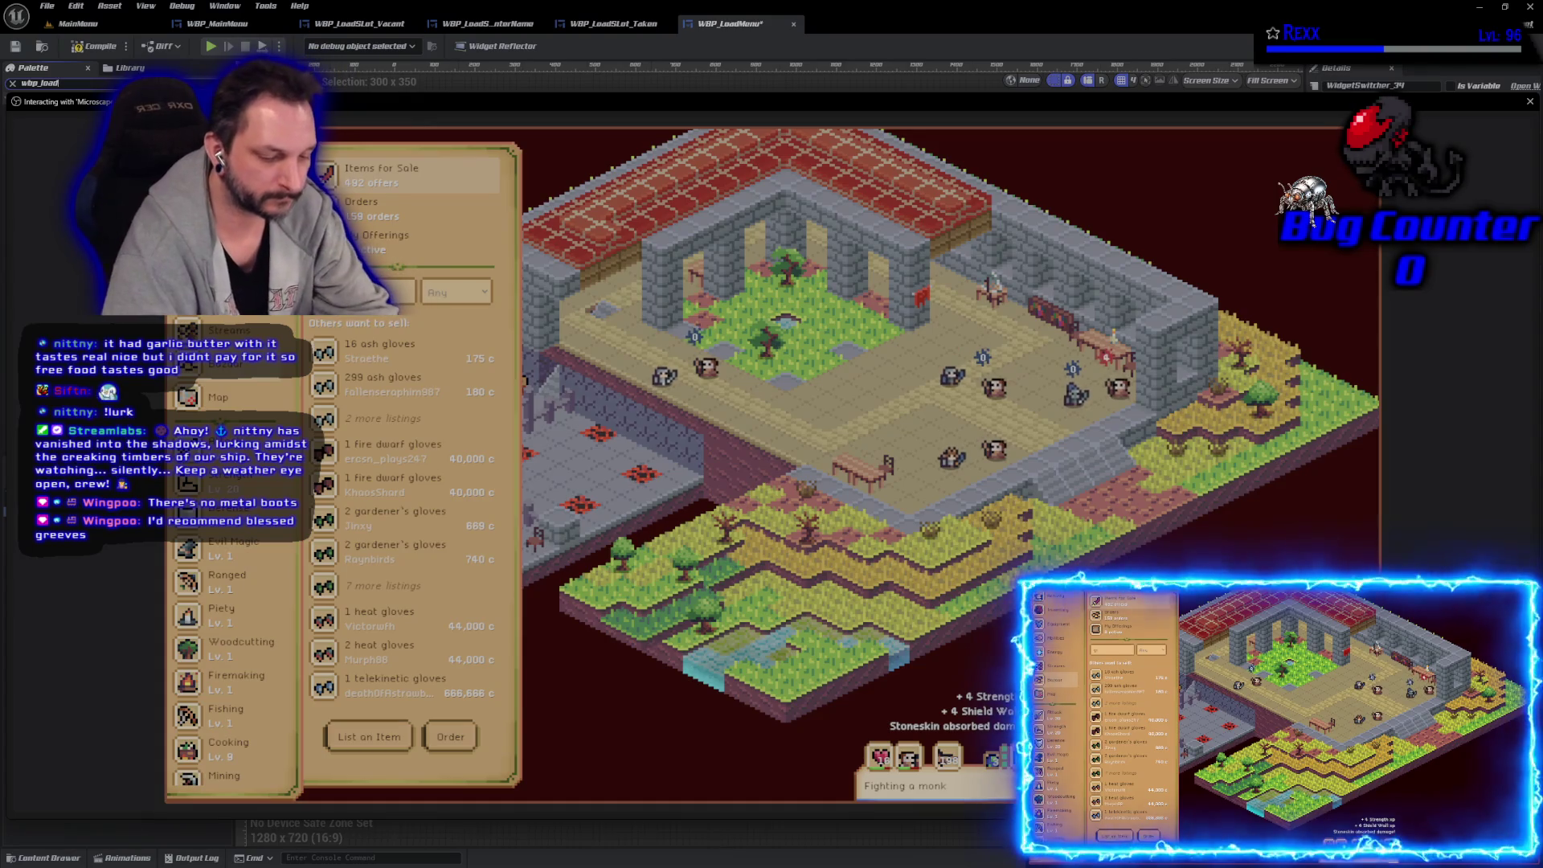
Step: Search for 'greeves' and check a blessed greaves offer: 2 at 14,000 coins each
type("greeves")
key("Return")
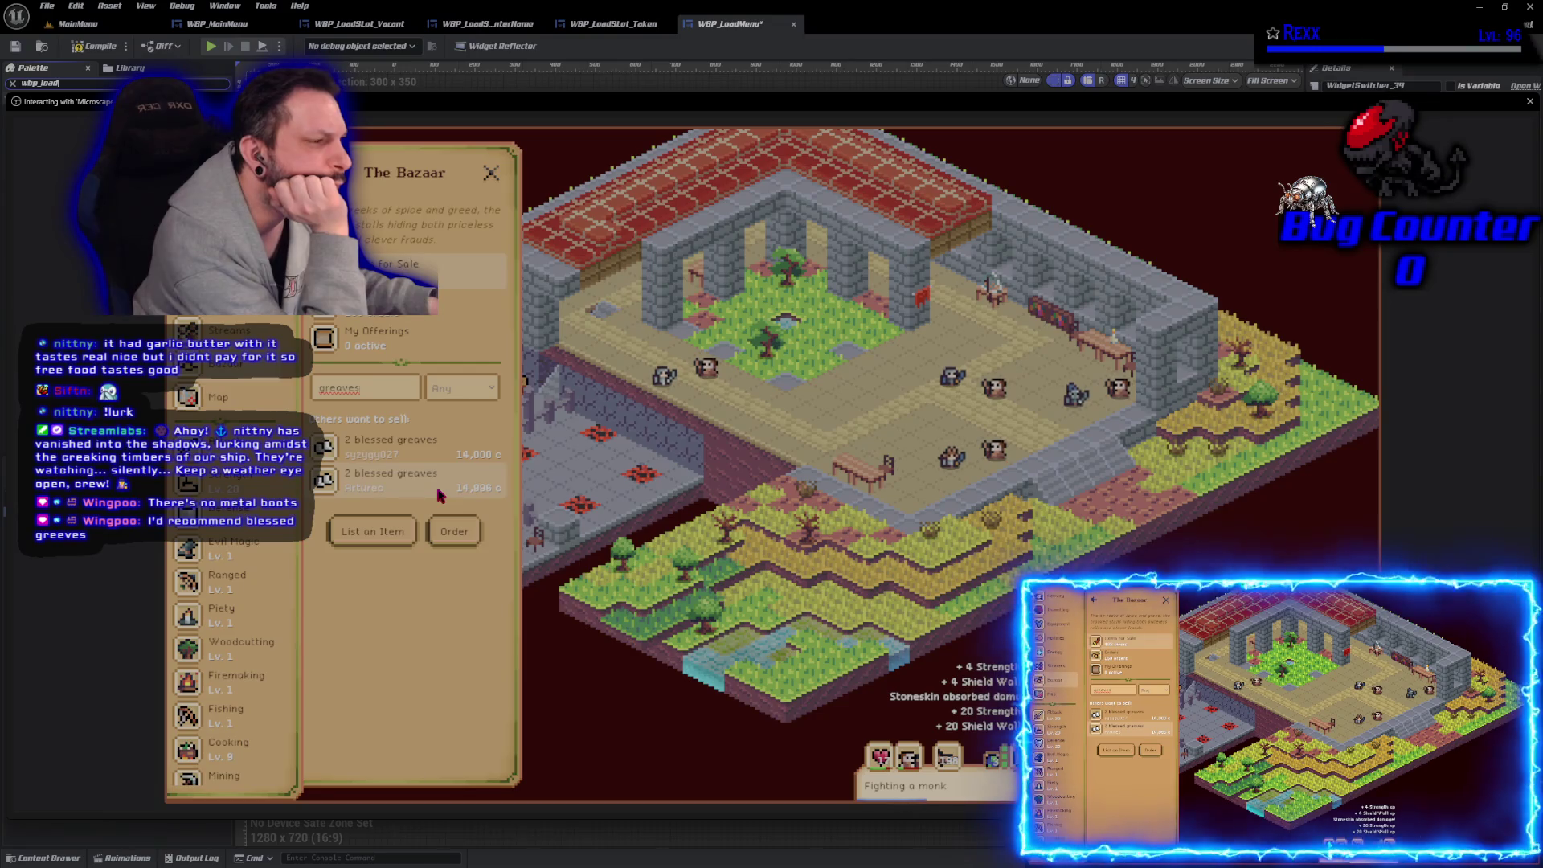
left_click(424, 457)
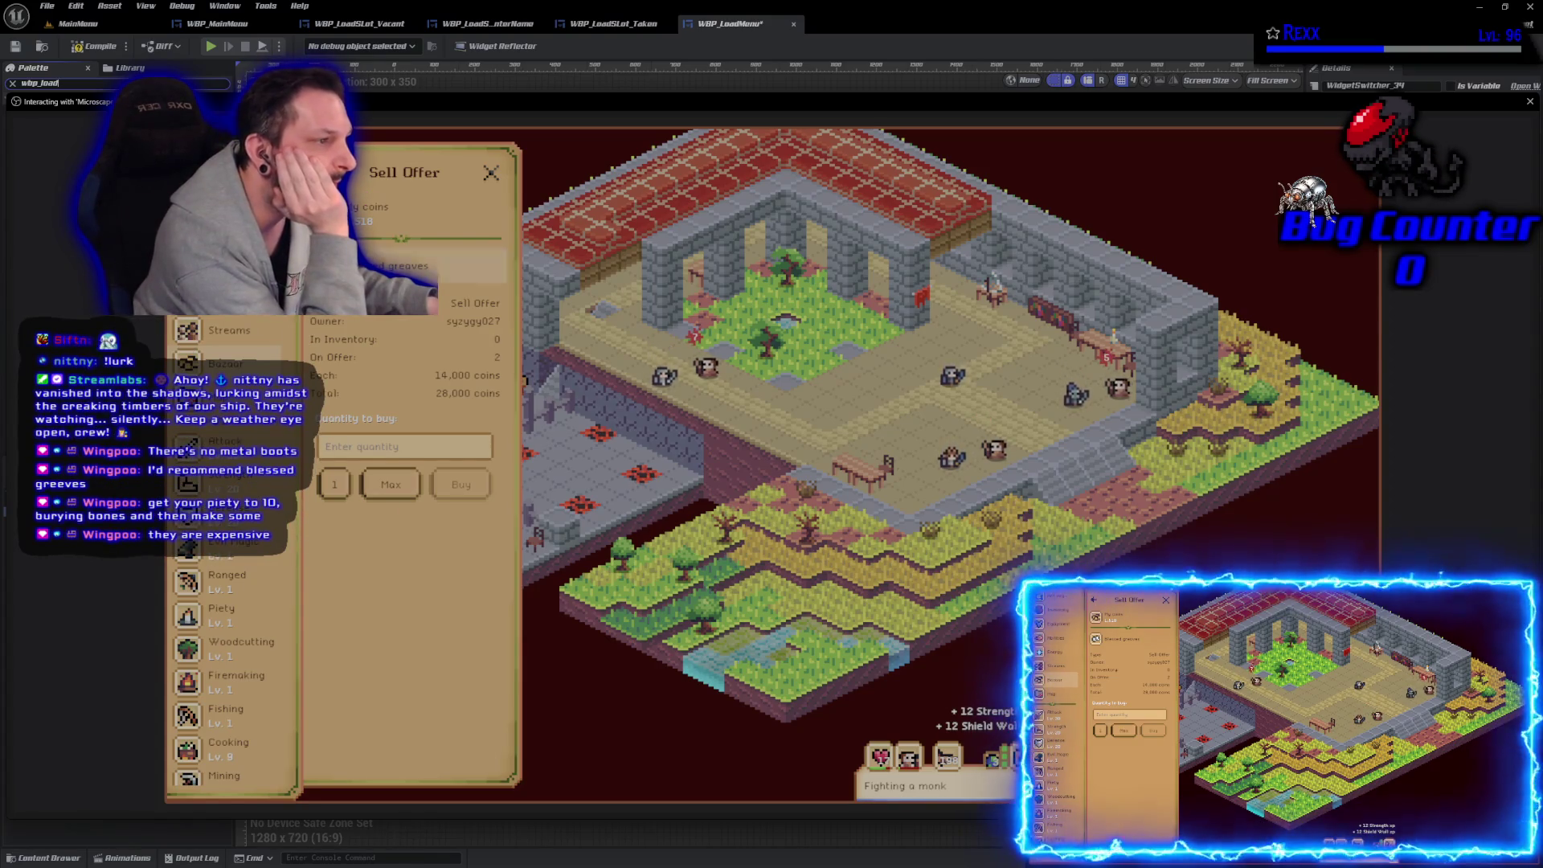
left_click(313, 172)
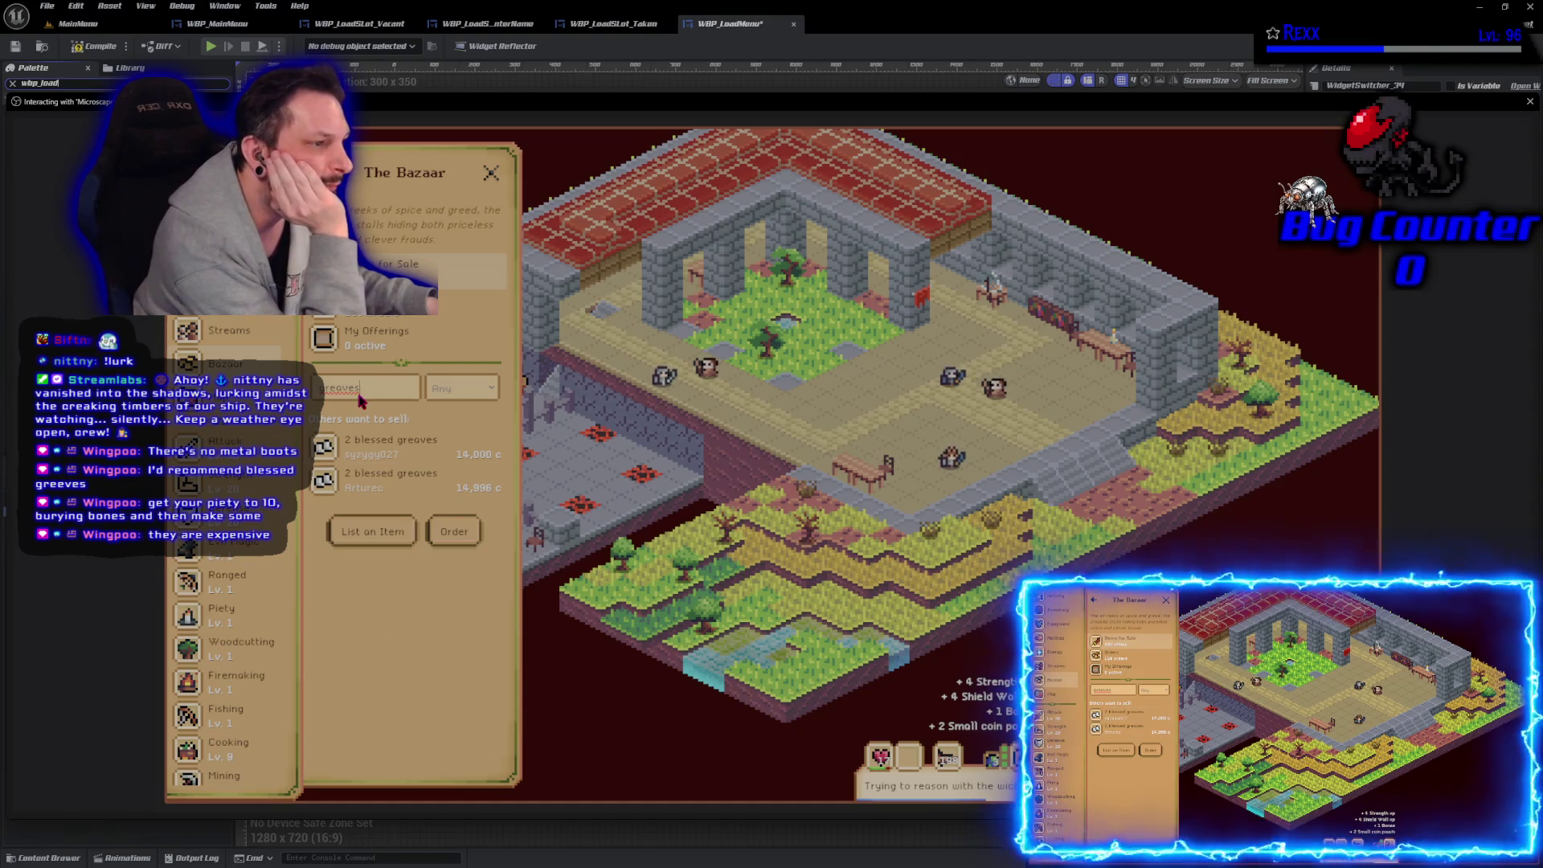
triple_click(385, 393)
Step: Search for 'gloves' and compare the 16 ash gloves offer with the telekinetic gloves offer
type("g")
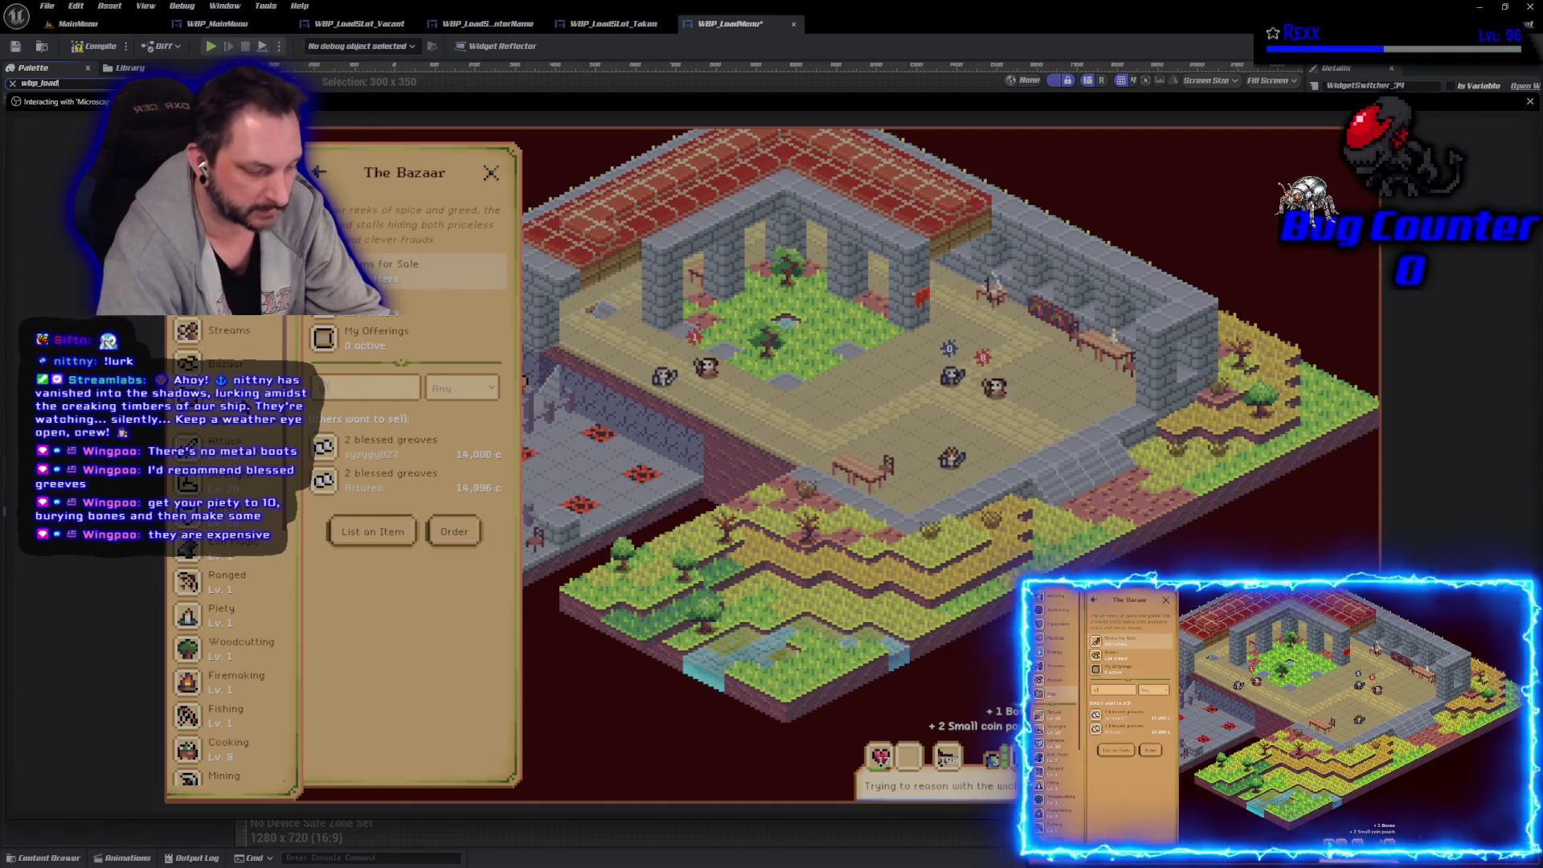
type("loves")
key("Return")
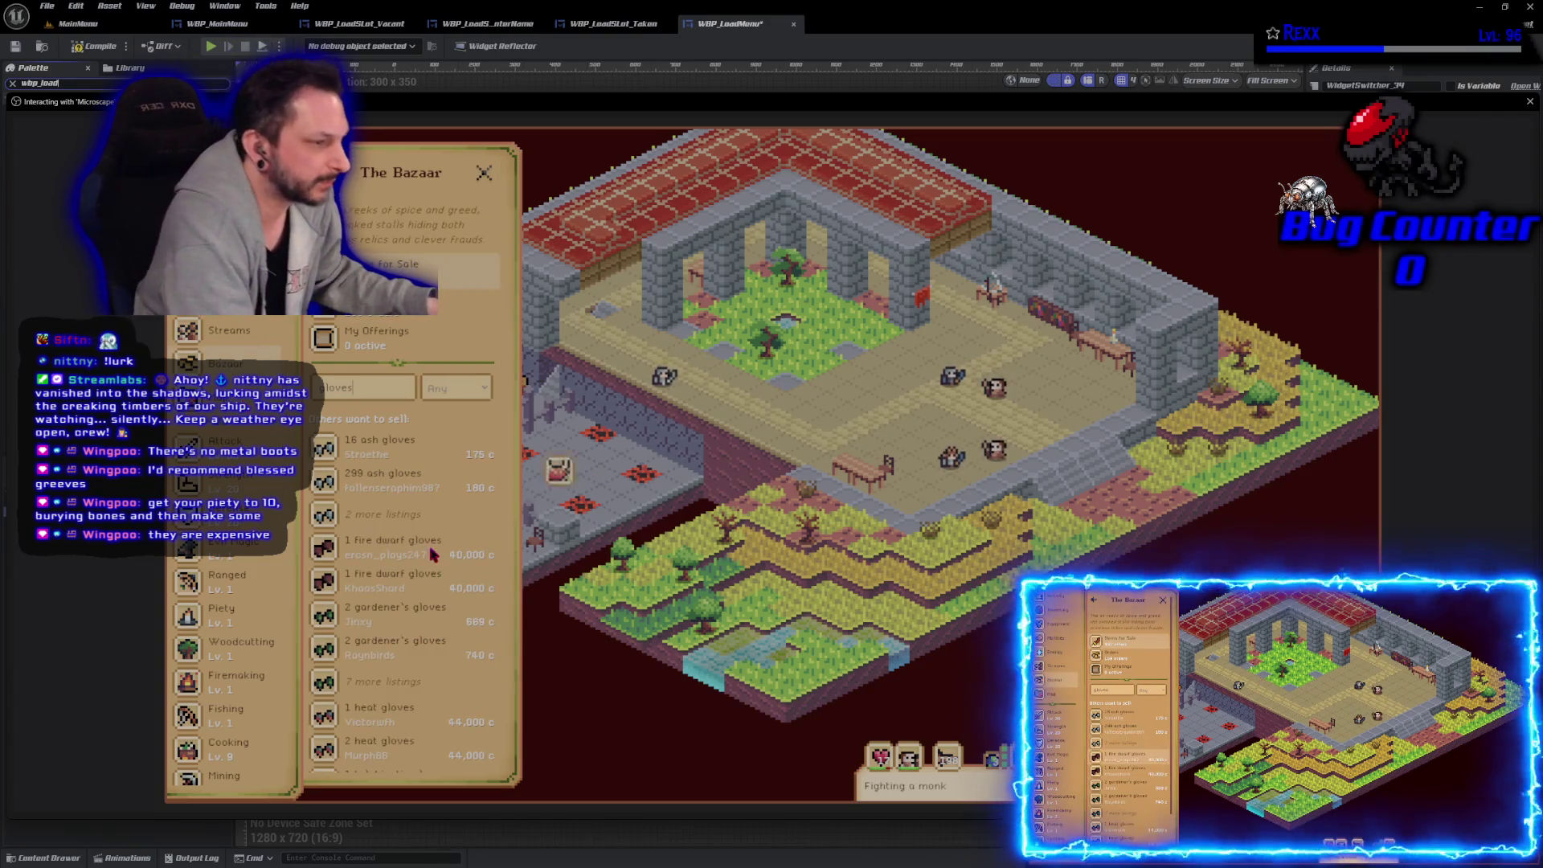
scroll(432, 559, "down", 1)
left_click(440, 385)
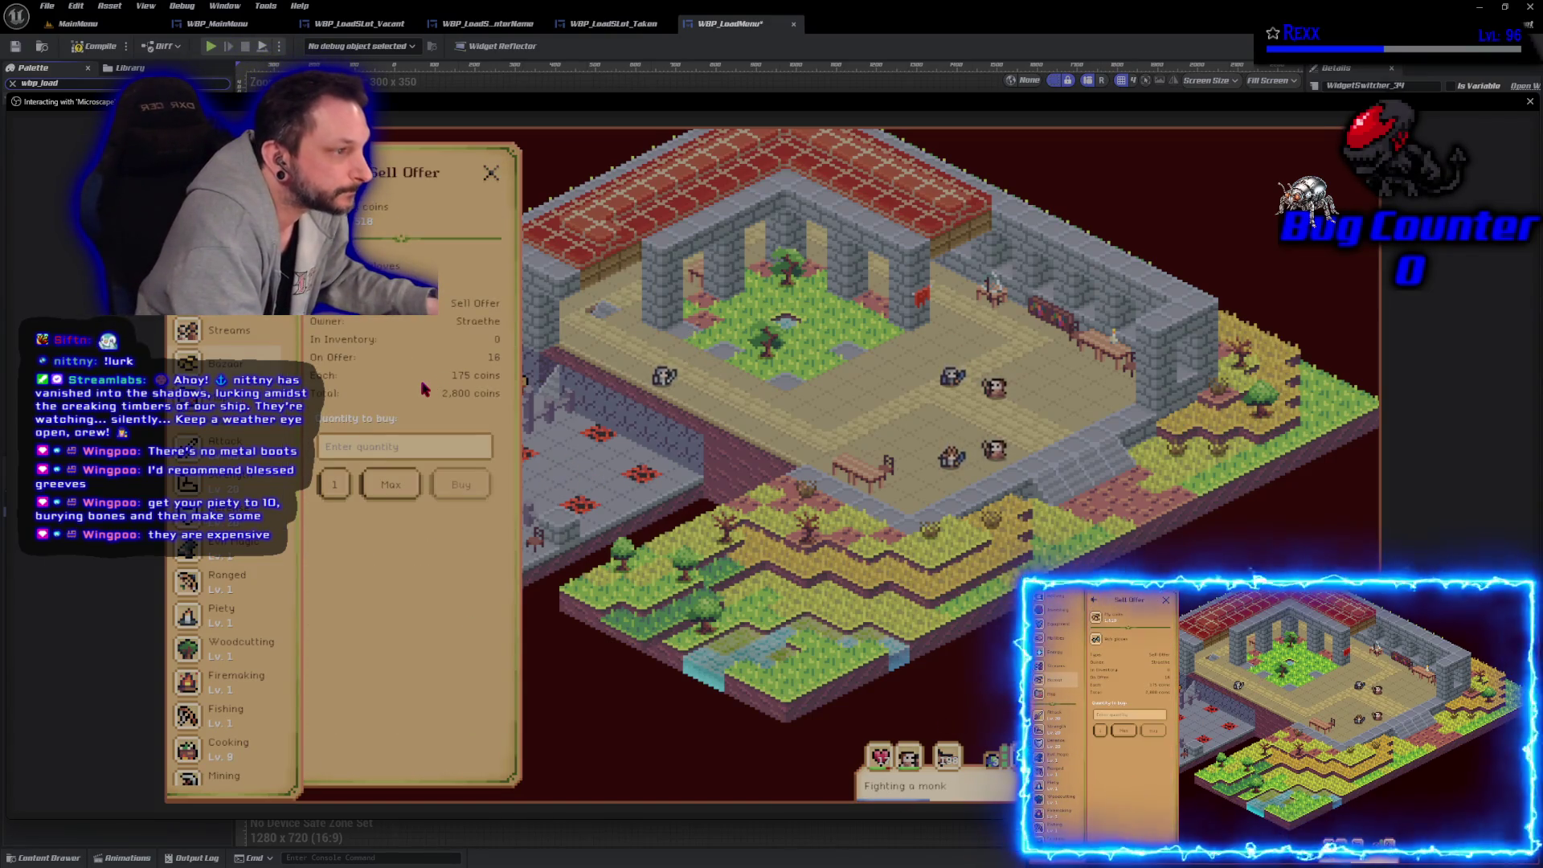
left_click(458, 265)
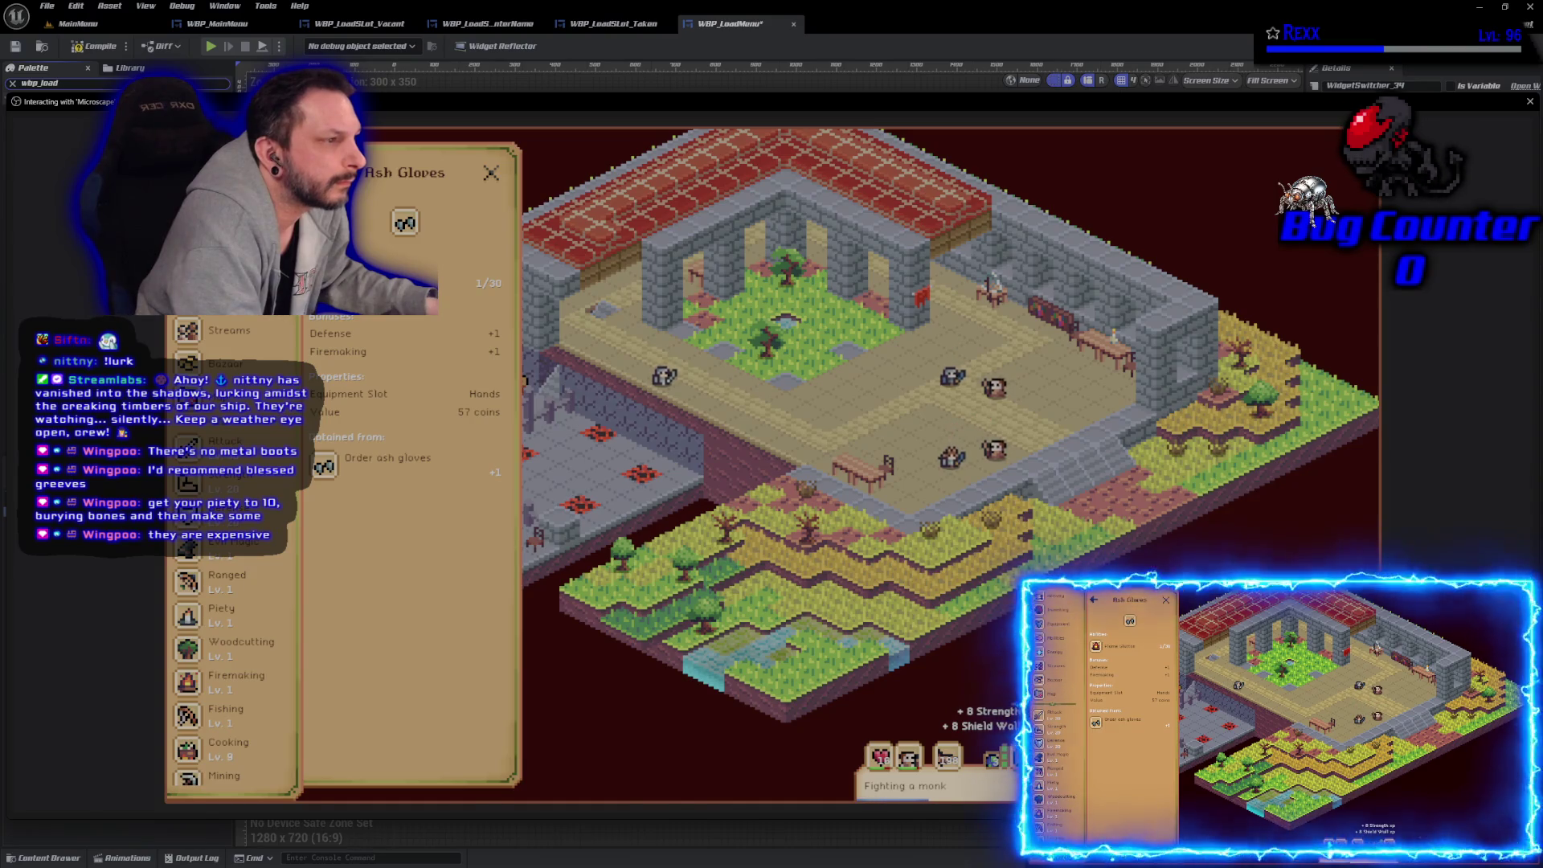
left_click(385, 458)
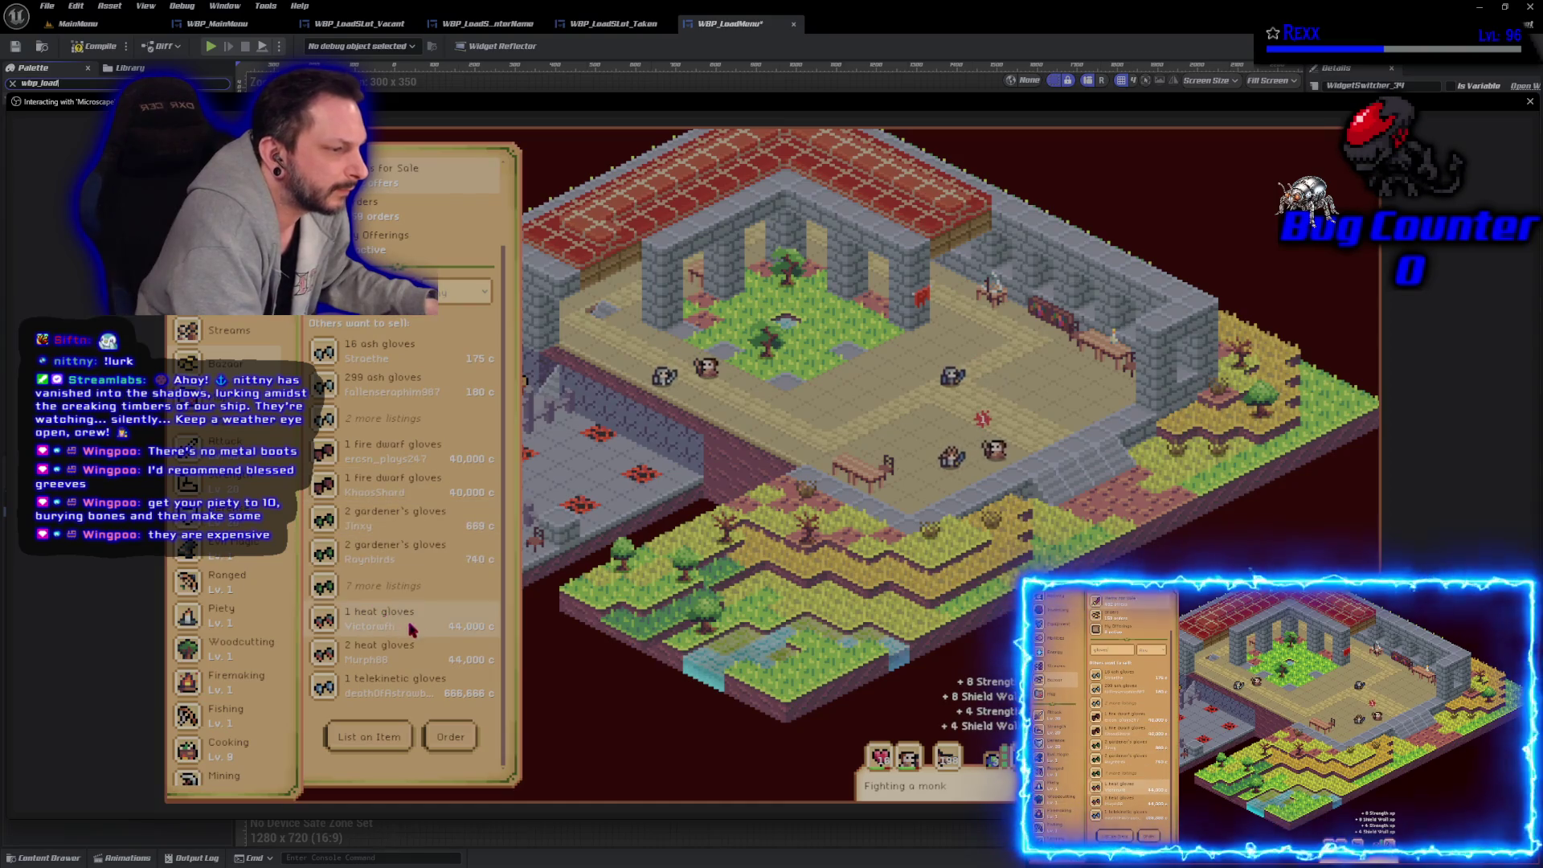
left_click(402, 687)
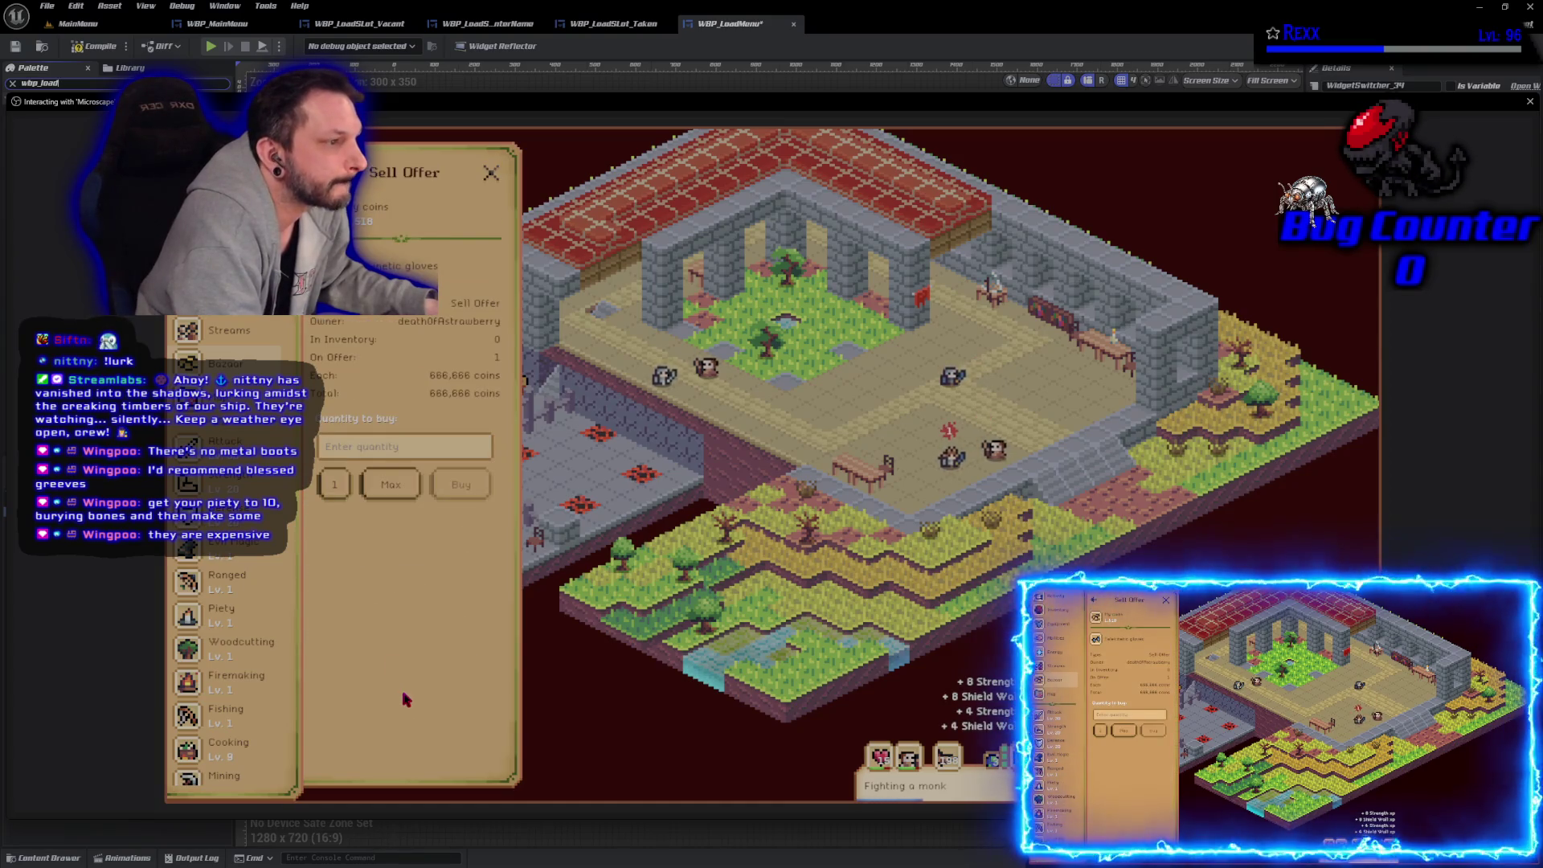
key("Escape")
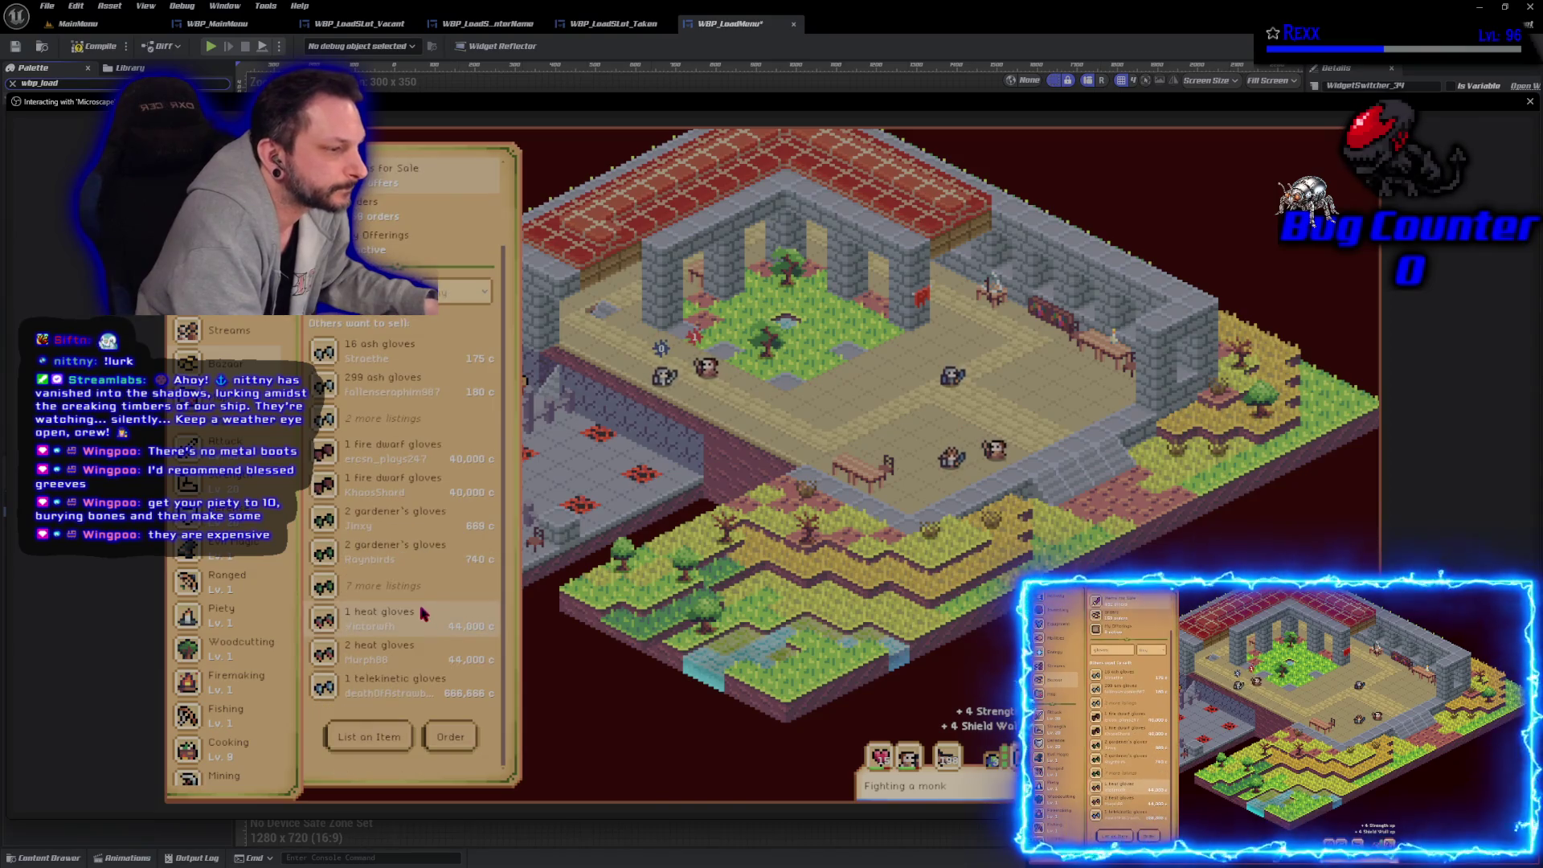